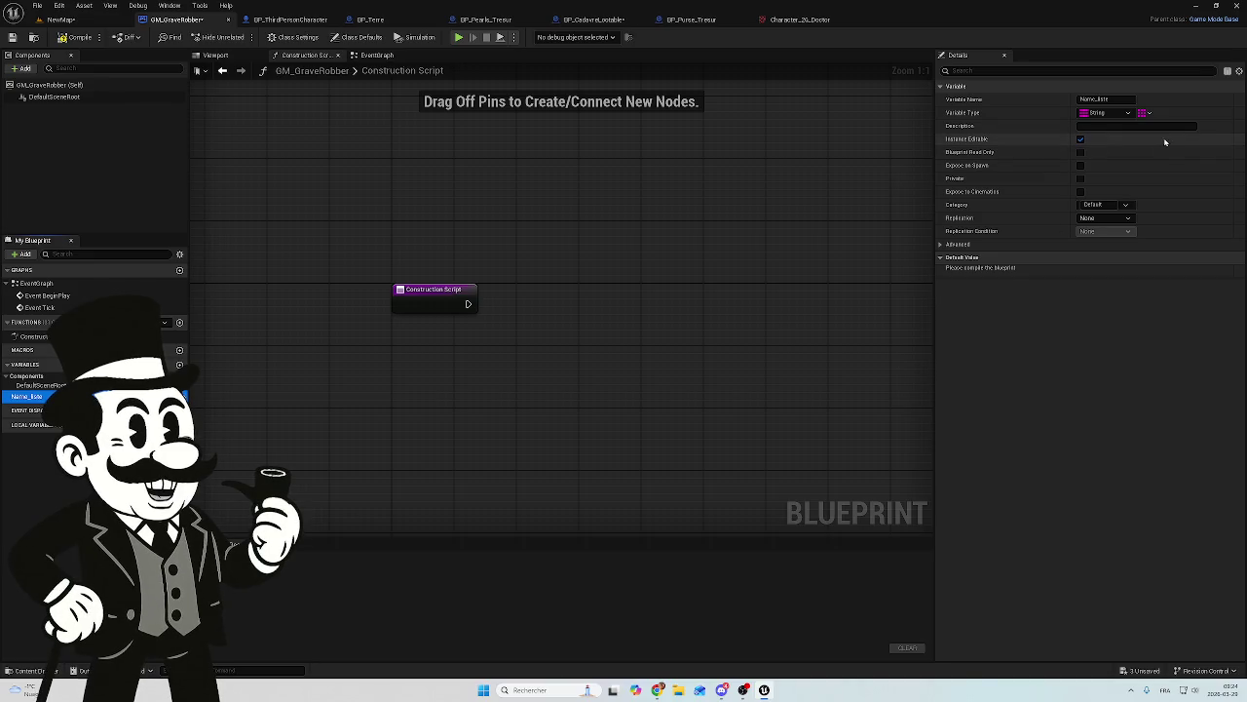
Step: Turn off Instance Editable on Name_Liste and compile GM_GraveRobber
click(180, 396)
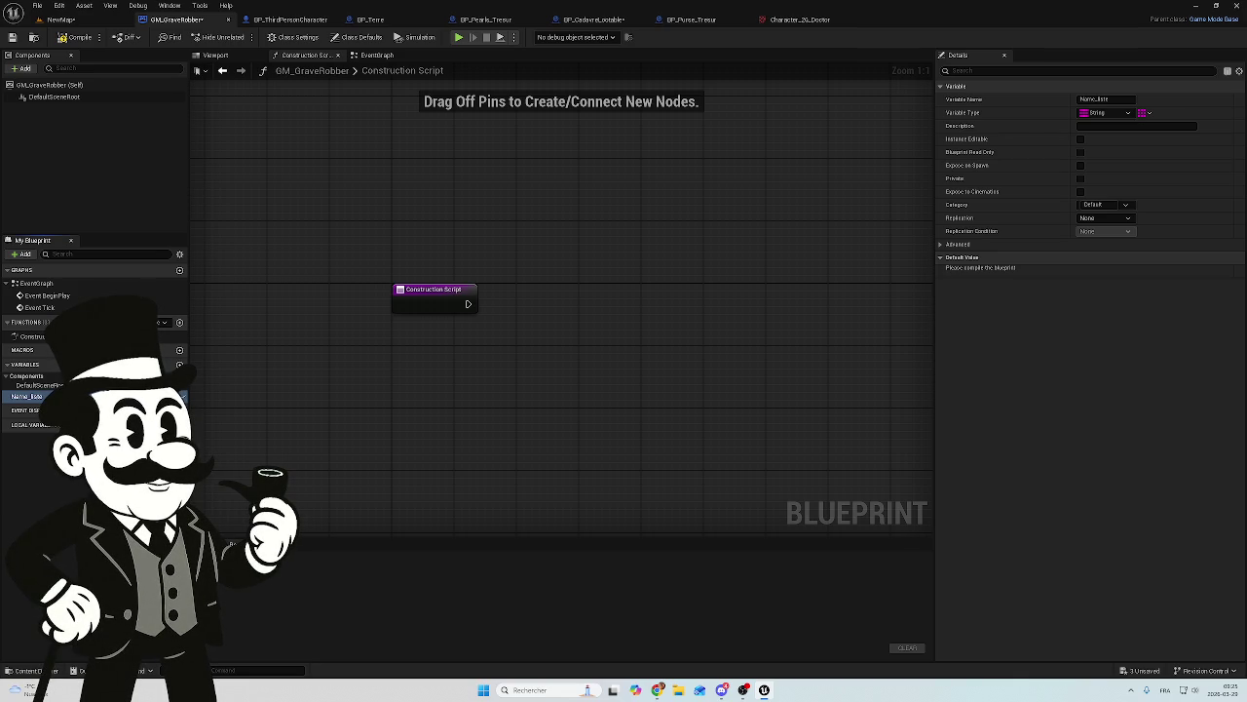
click(63, 37)
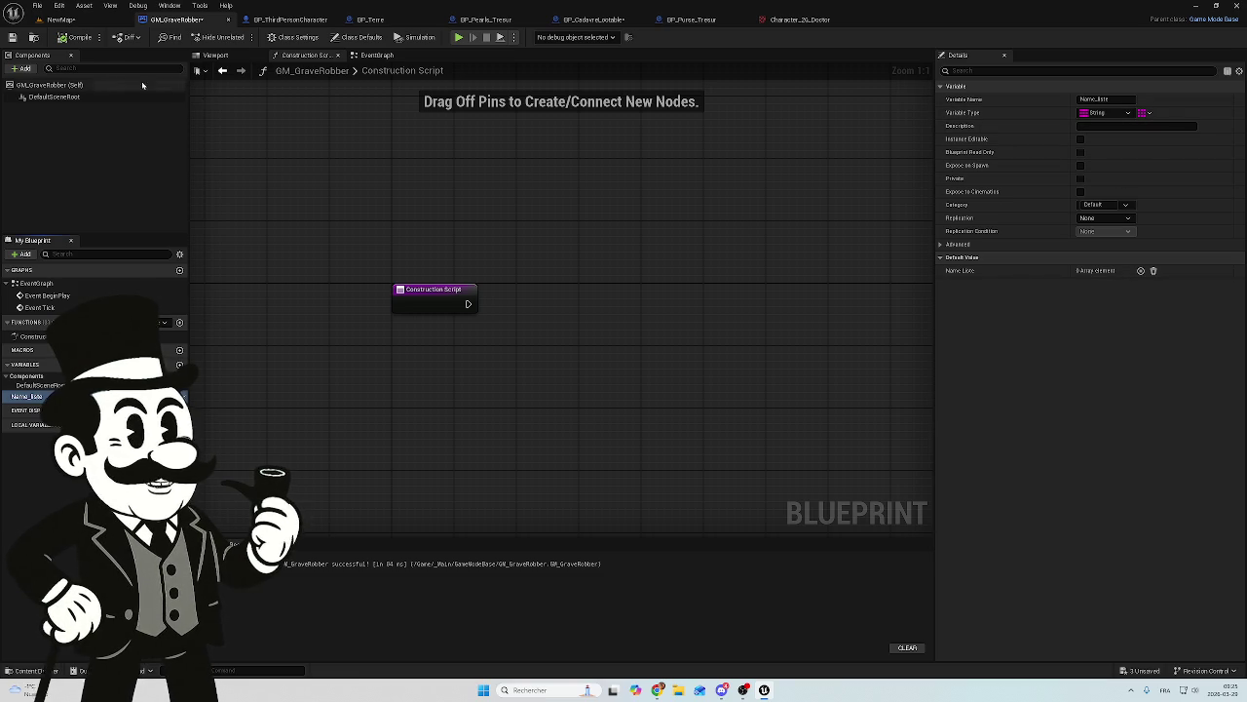
Step: Save GM_GraveRobber and all other unsaved assets, then return to the NewMap level
click(11, 37)
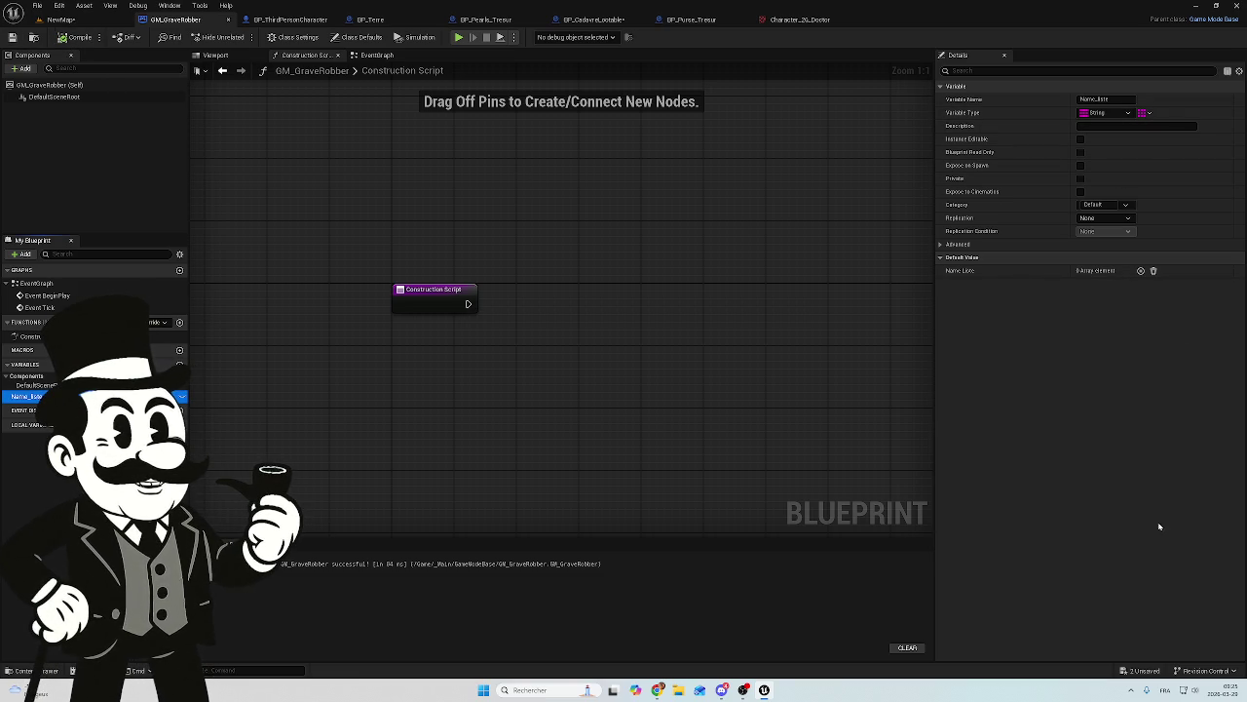
click(1142, 670)
click(705, 464)
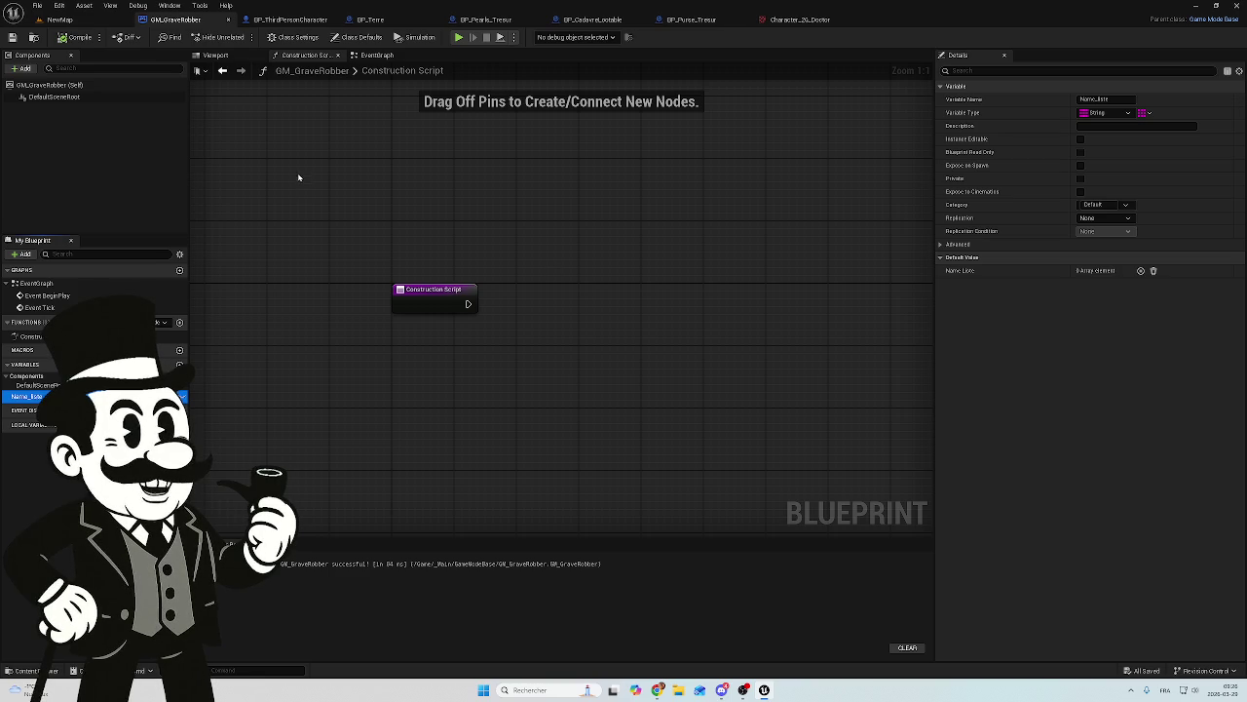
click(59, 19)
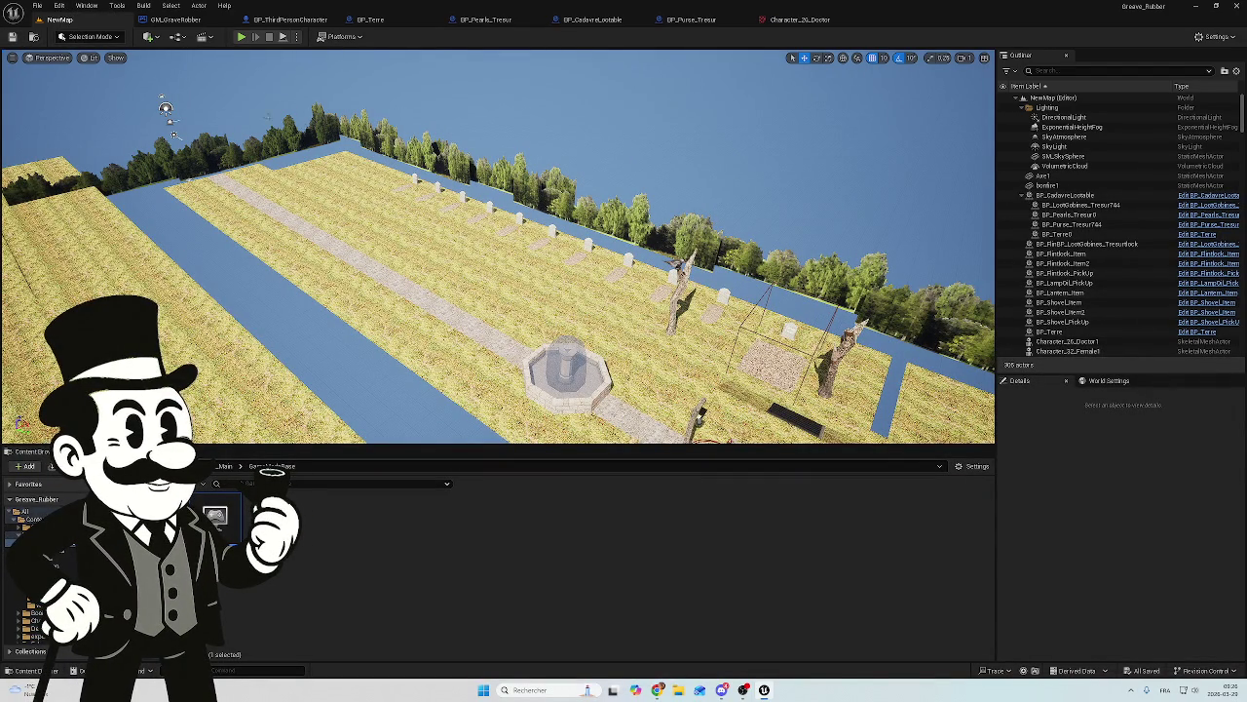
click(39, 5)
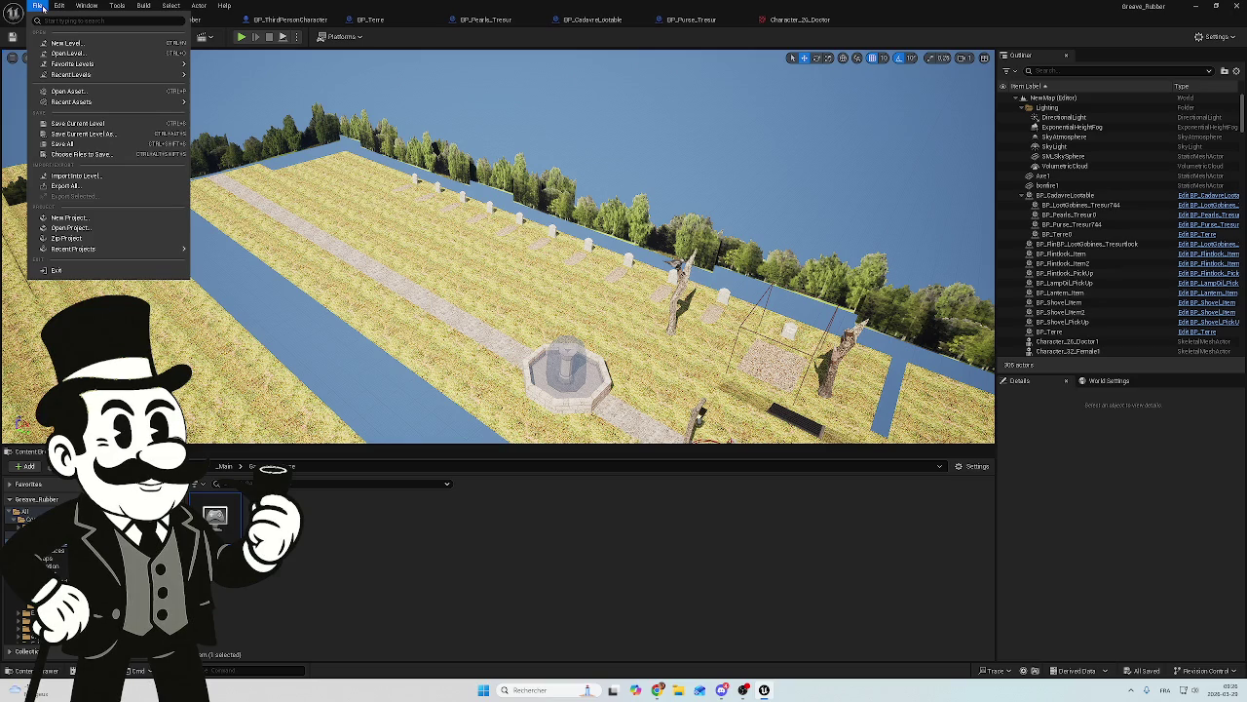
click(86, 6)
click(38, 6)
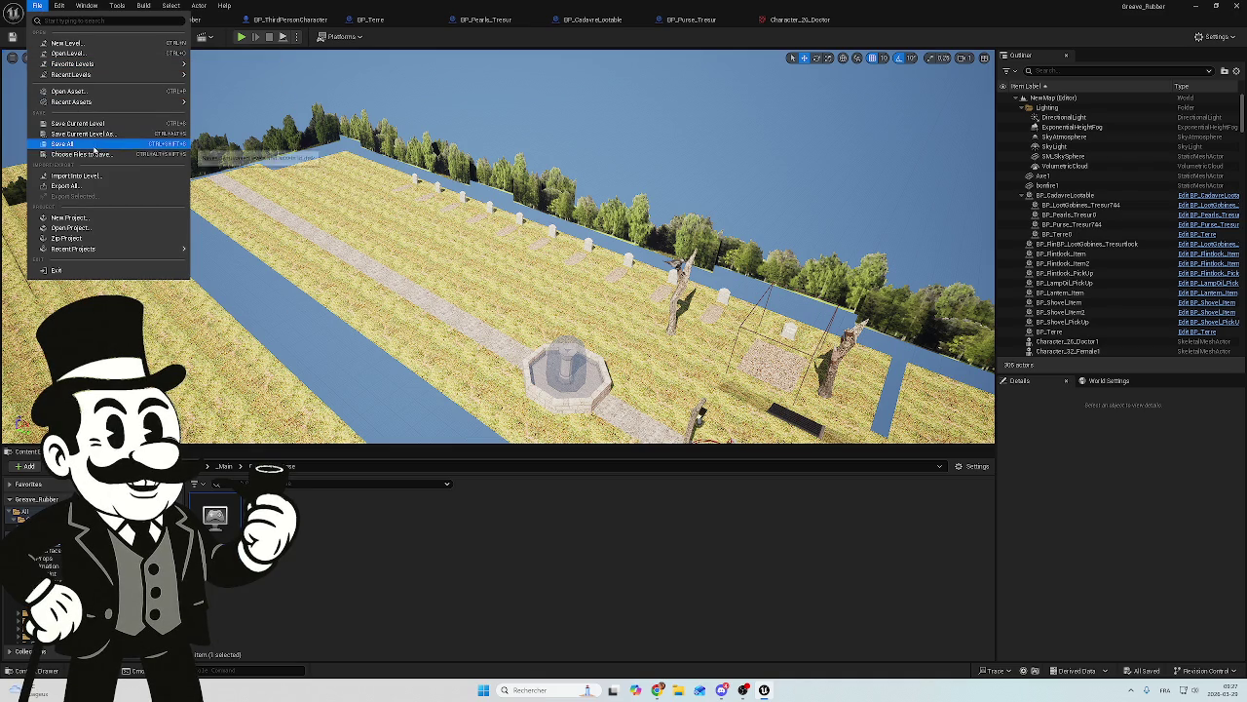
mouse_move(89, 77)
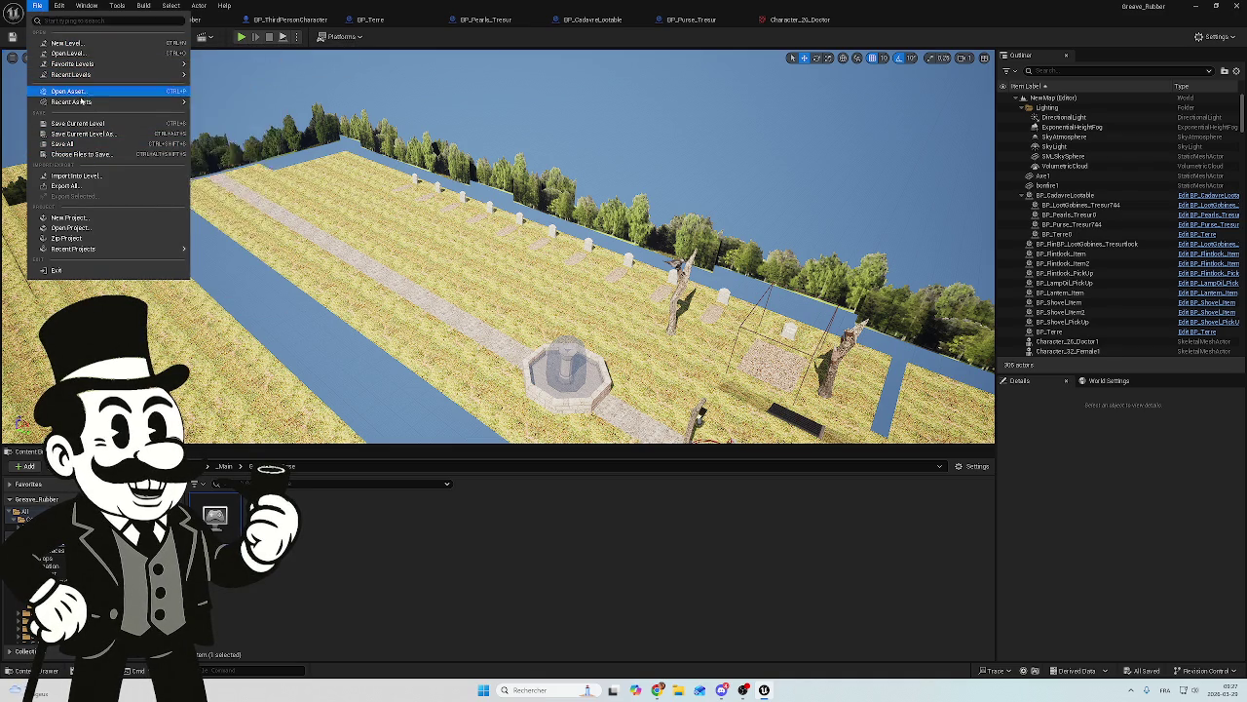
mouse_move(94, 252)
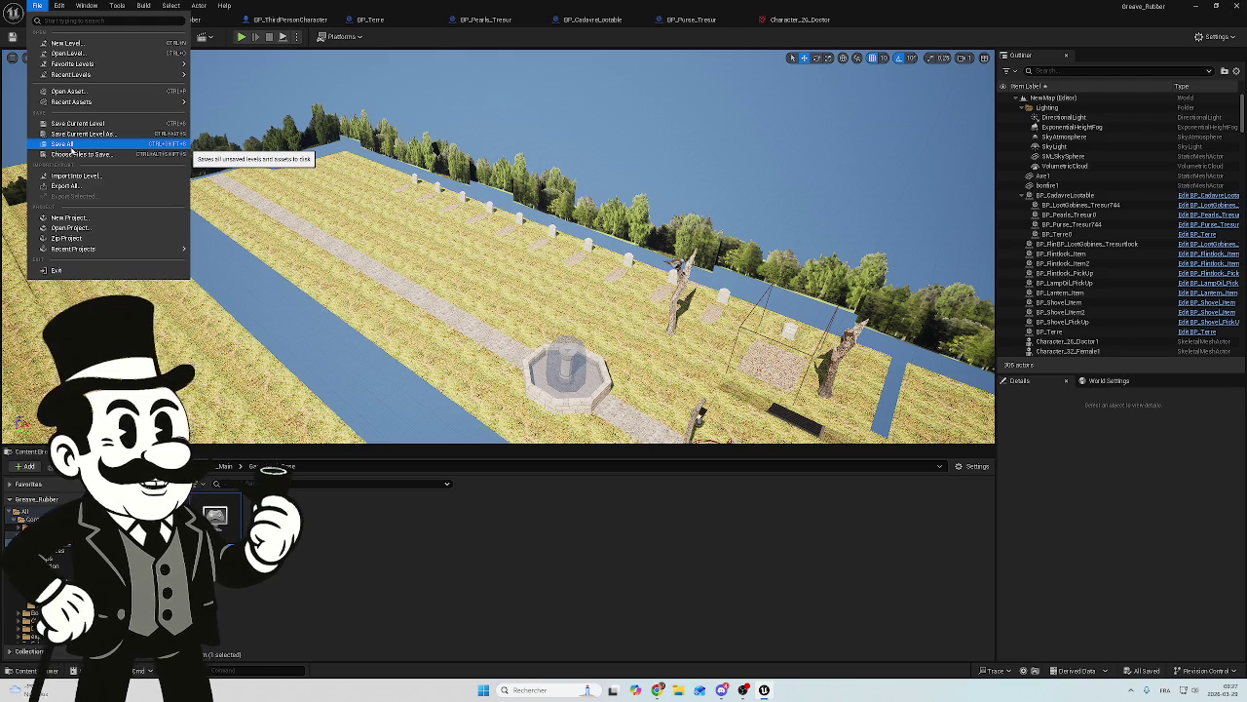
mouse_move(58, 7)
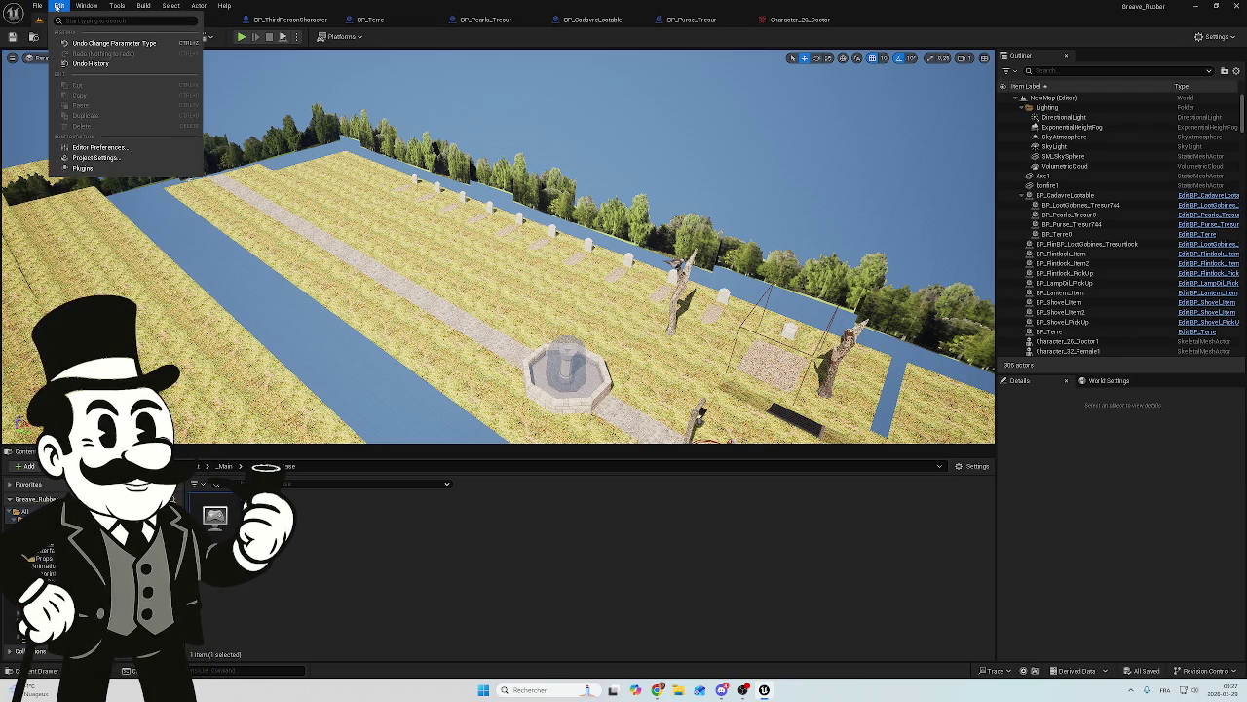
click(37, 7)
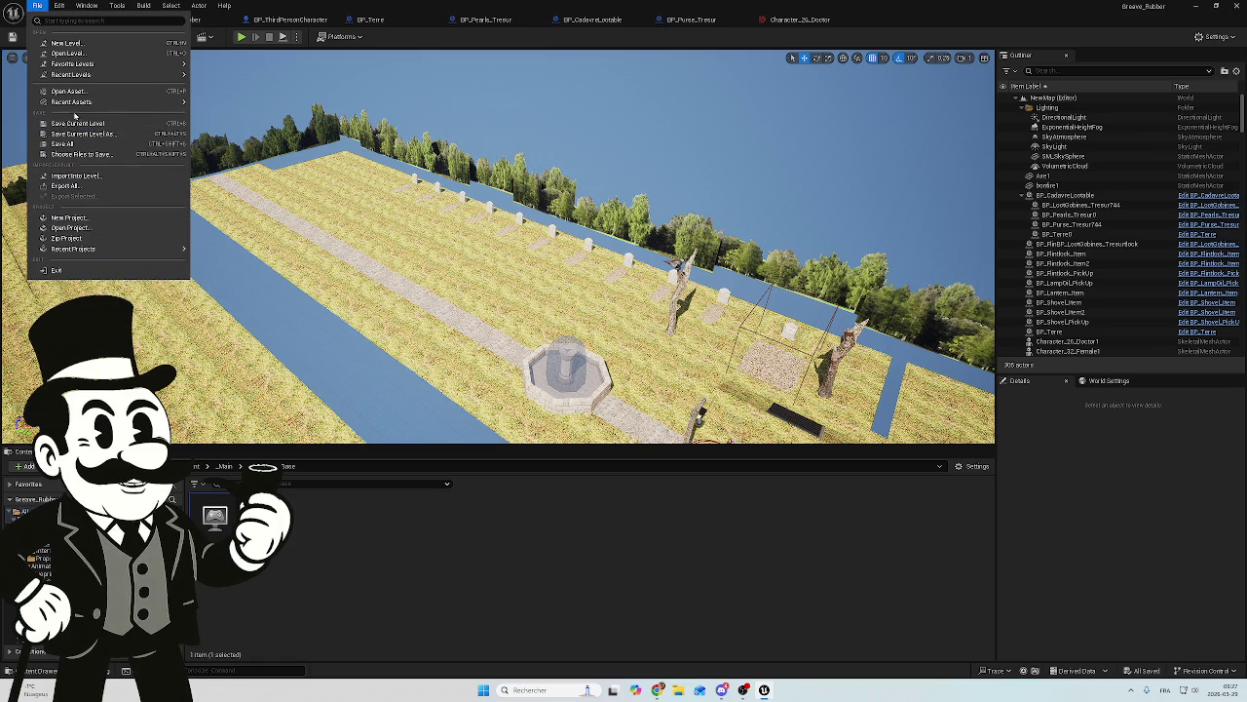
click(87, 15)
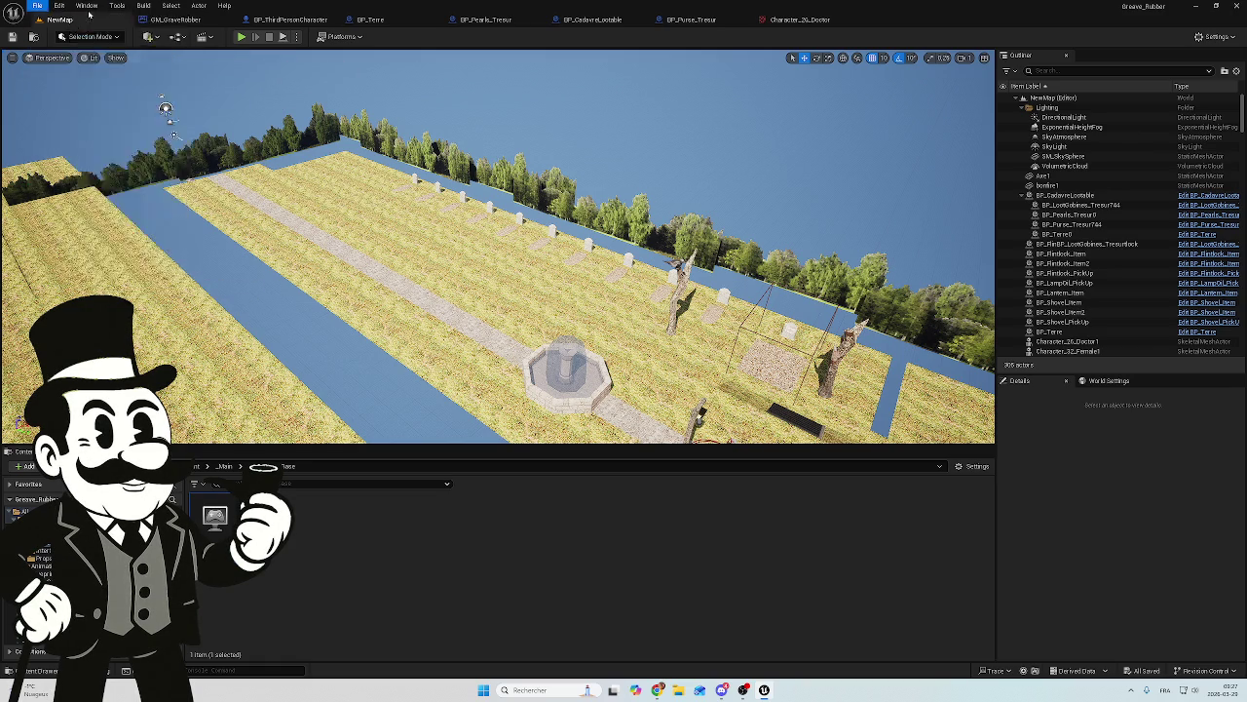
click(144, 5)
mouse_move(170, 7)
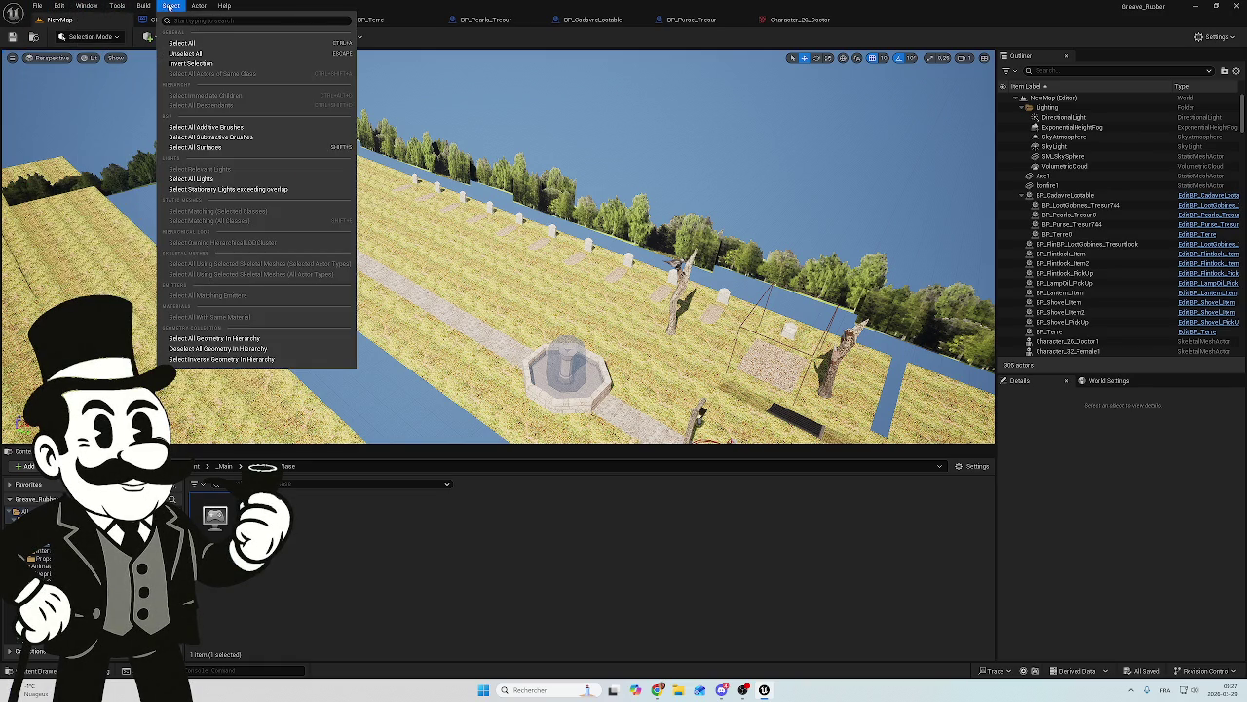
click(622, 637)
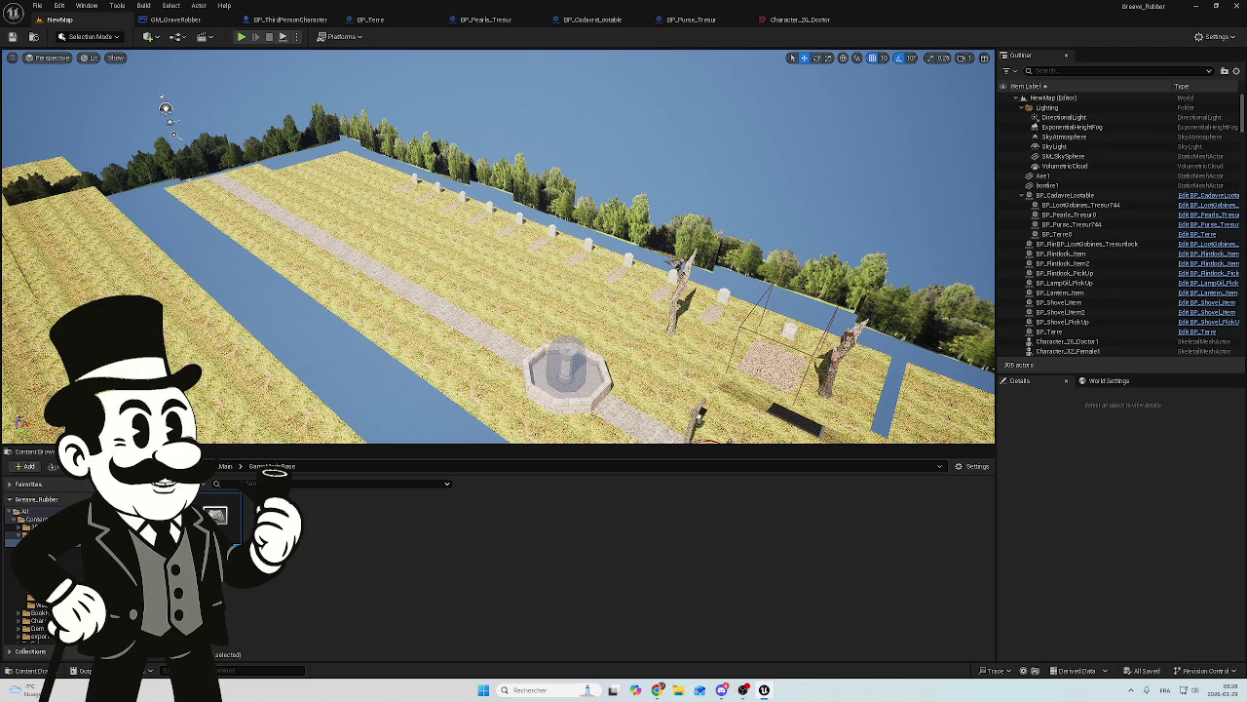
click(117, 6)
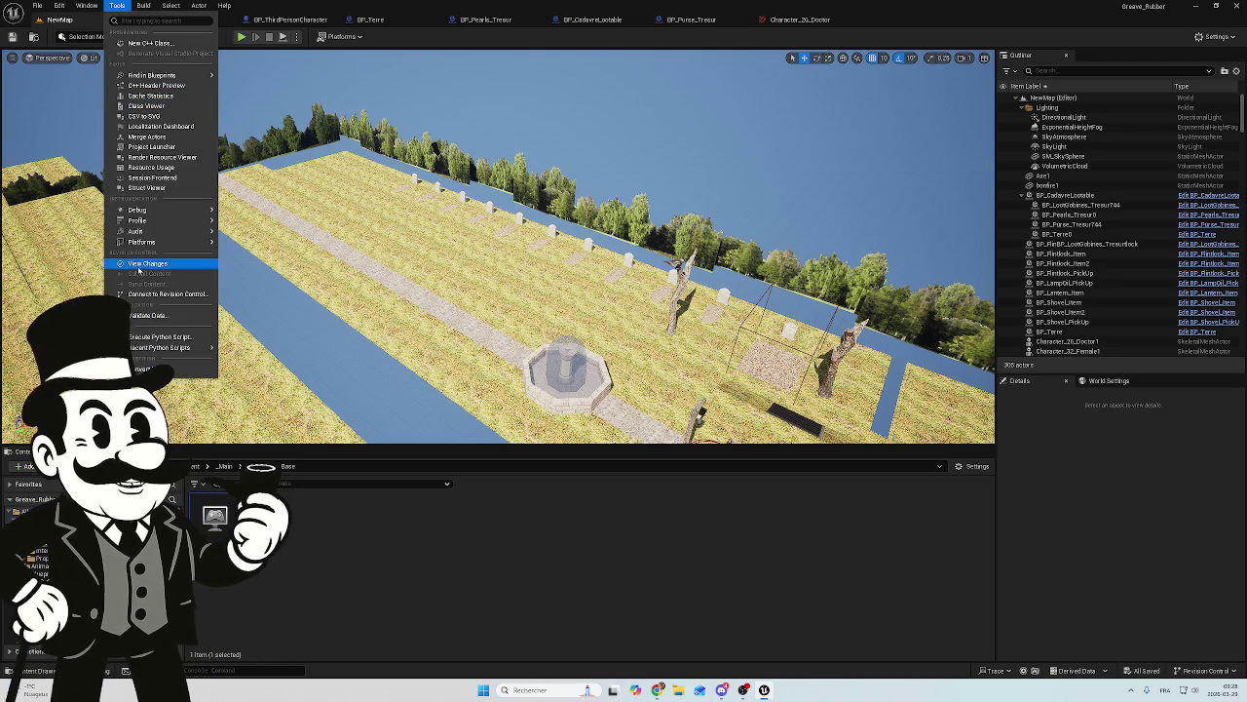
mouse_move(161, 347)
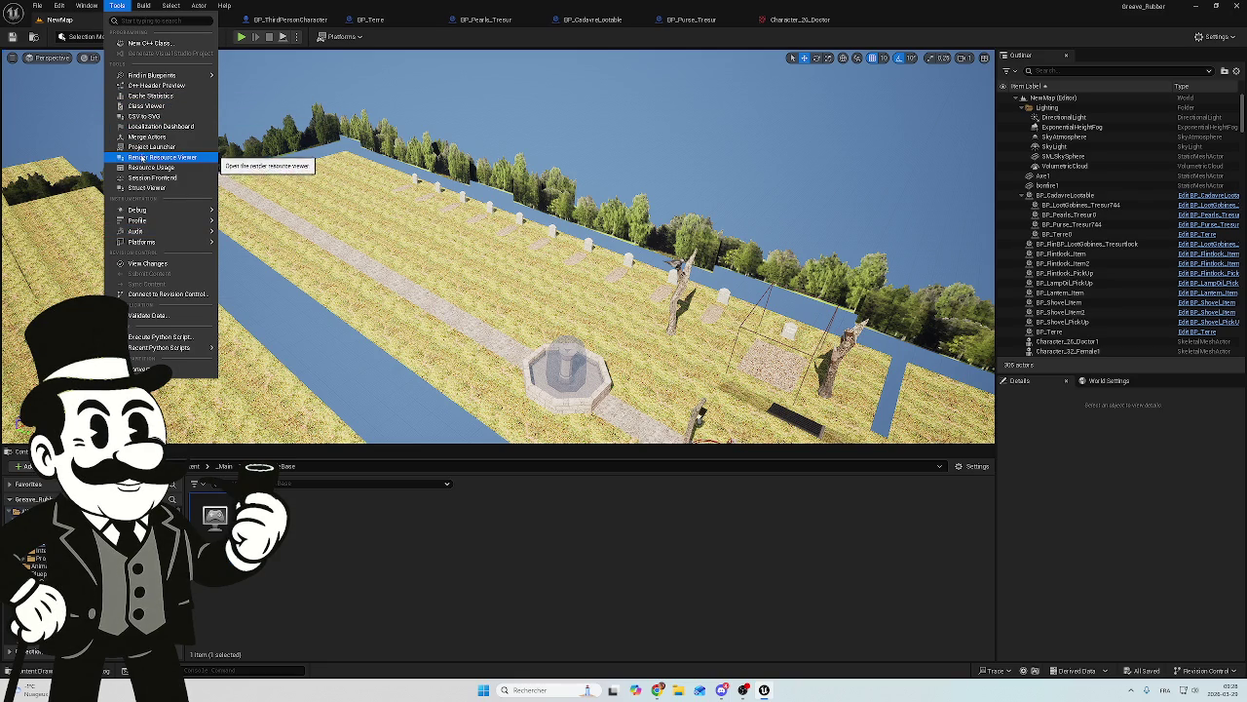
mouse_move(161, 348)
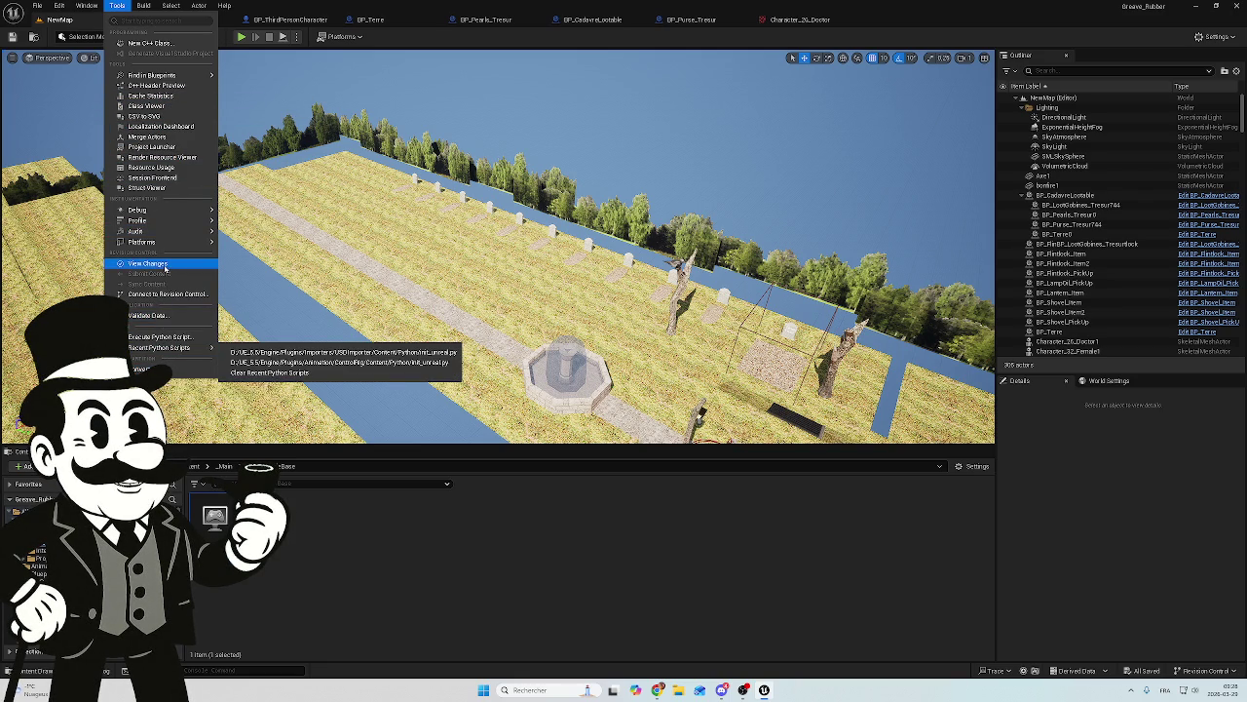
mouse_move(163, 249)
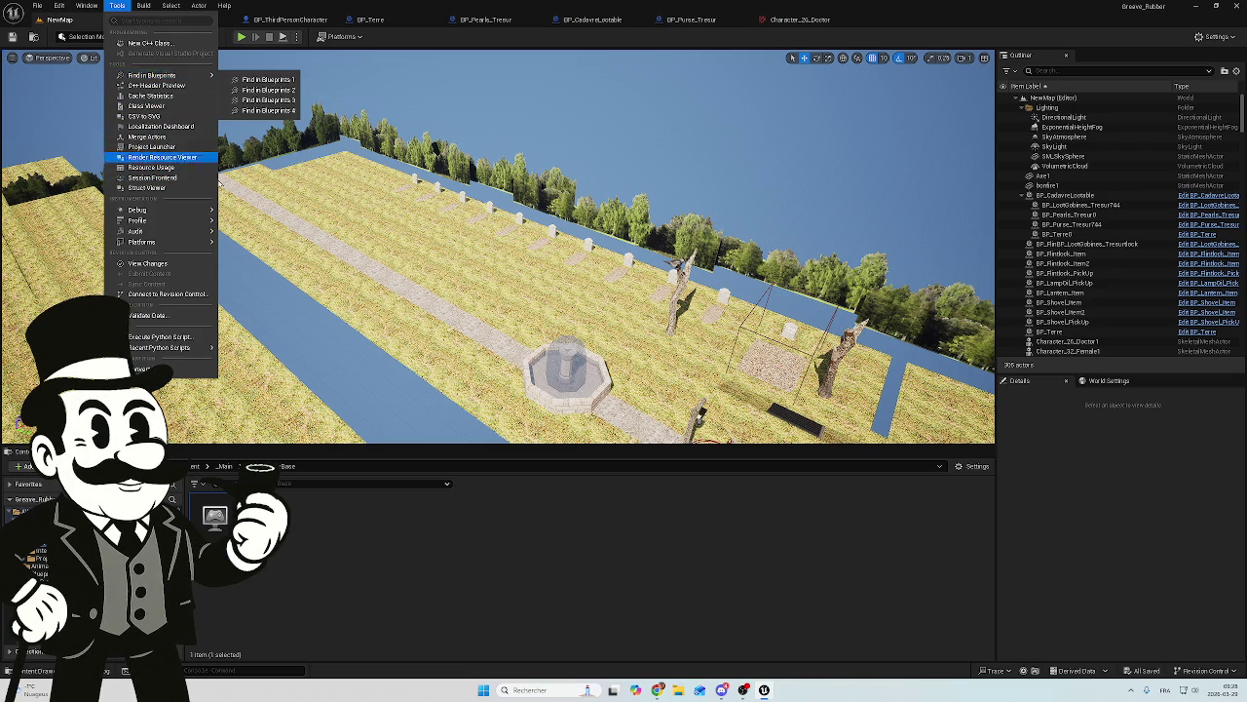
click(425, 562)
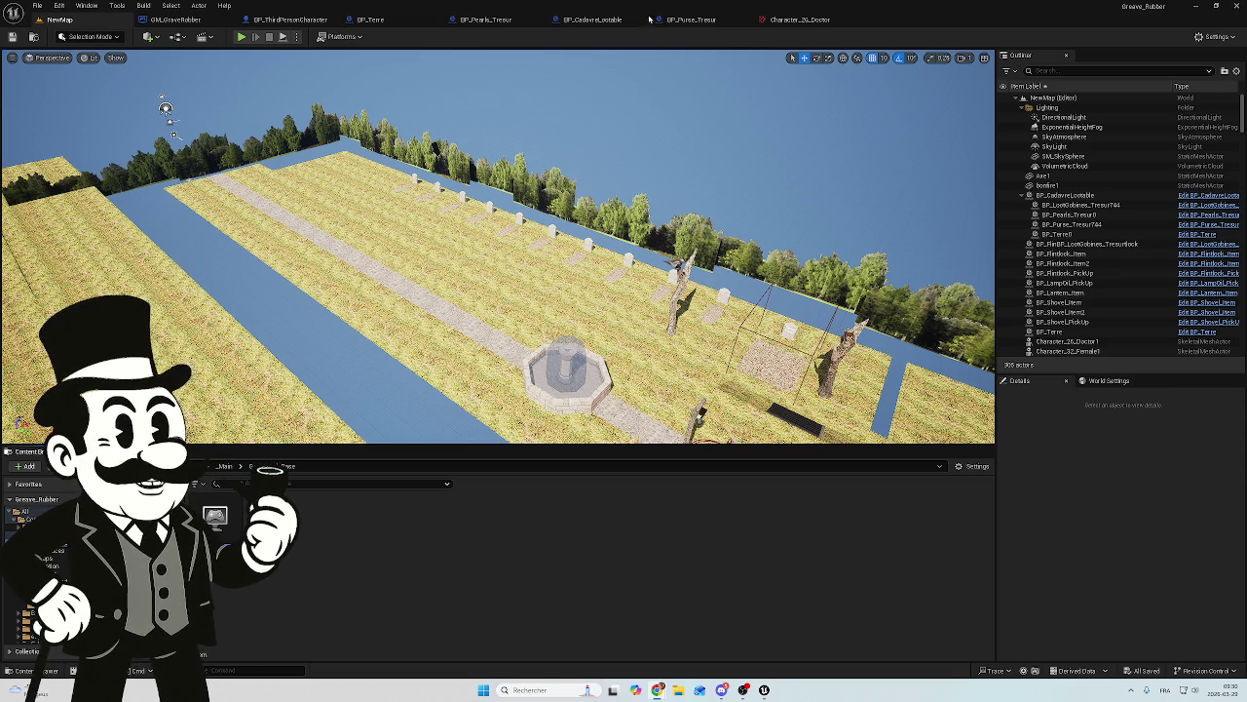
click(691, 19)
Step: Compile BP_CadavreLootable, select the Name text component, and add a new Boolean variable
click(579, 15)
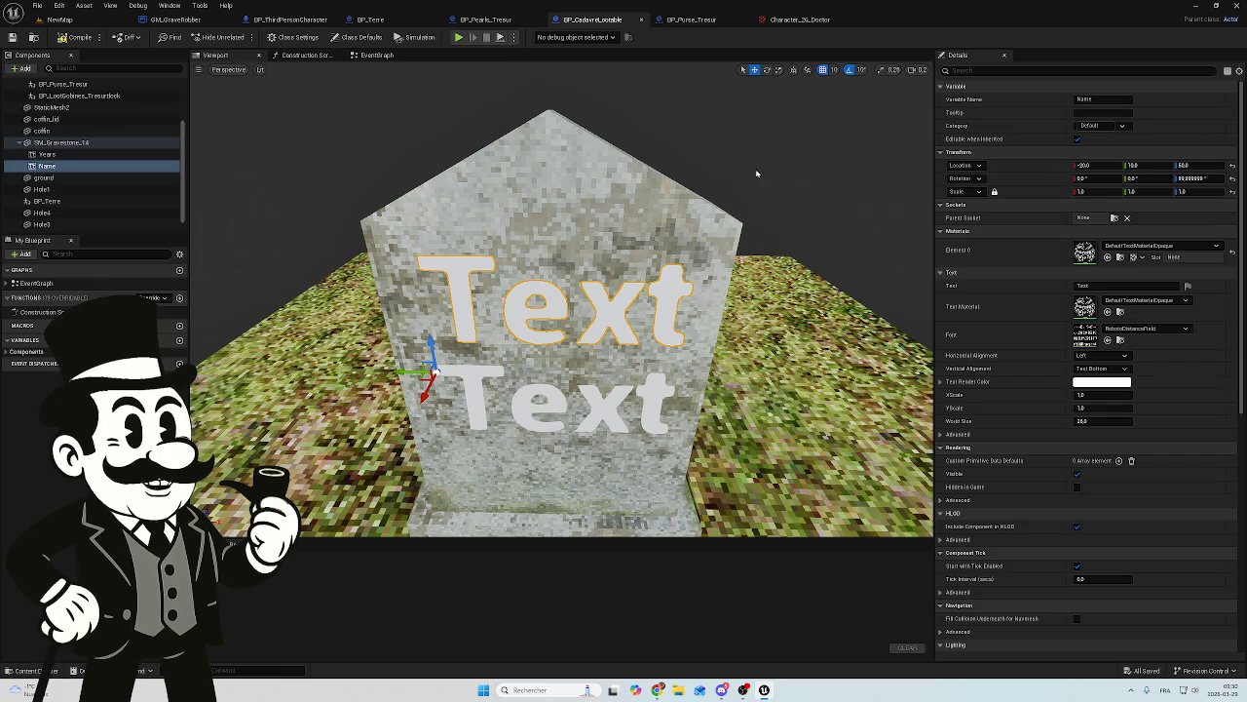
click(78, 39)
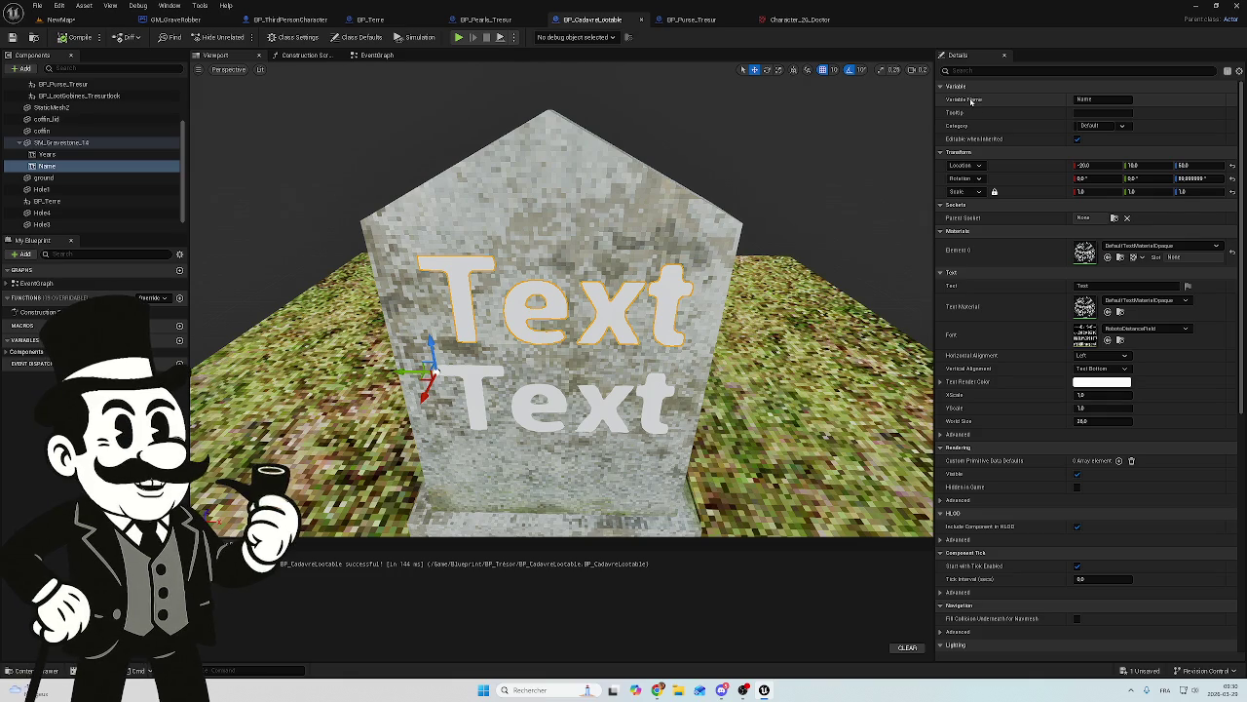
click(1106, 99)
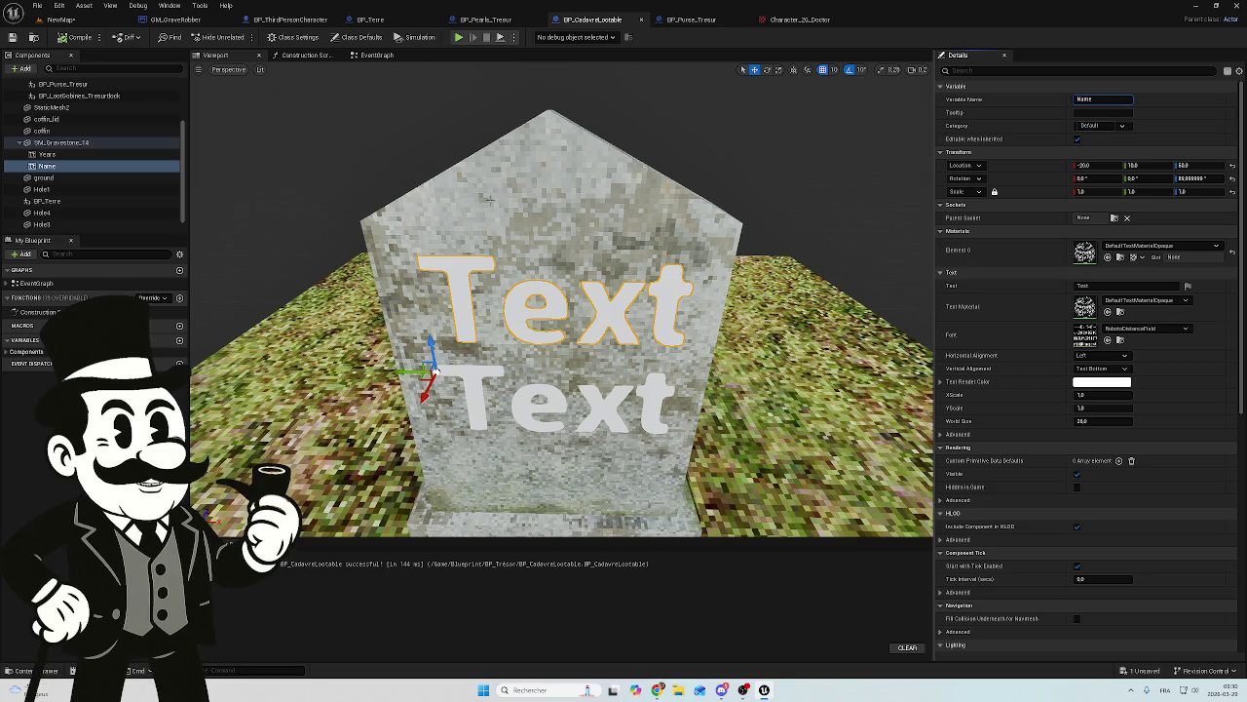
click(524, 399)
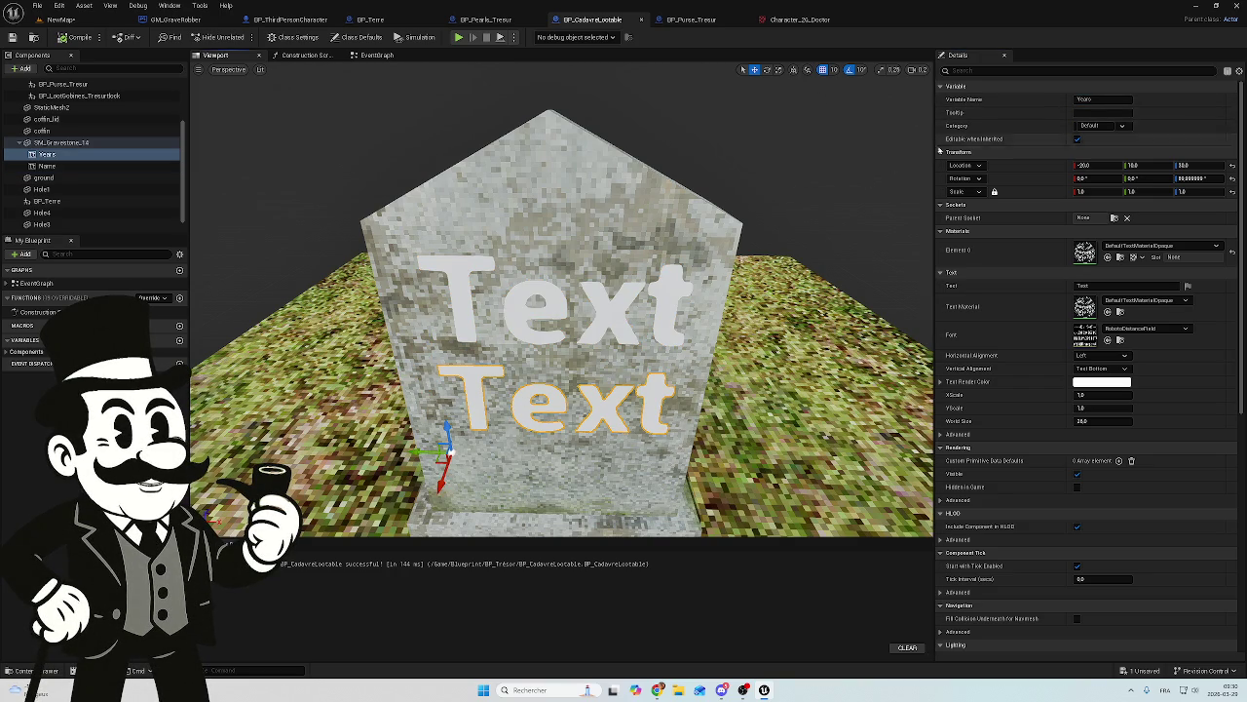
click(537, 308)
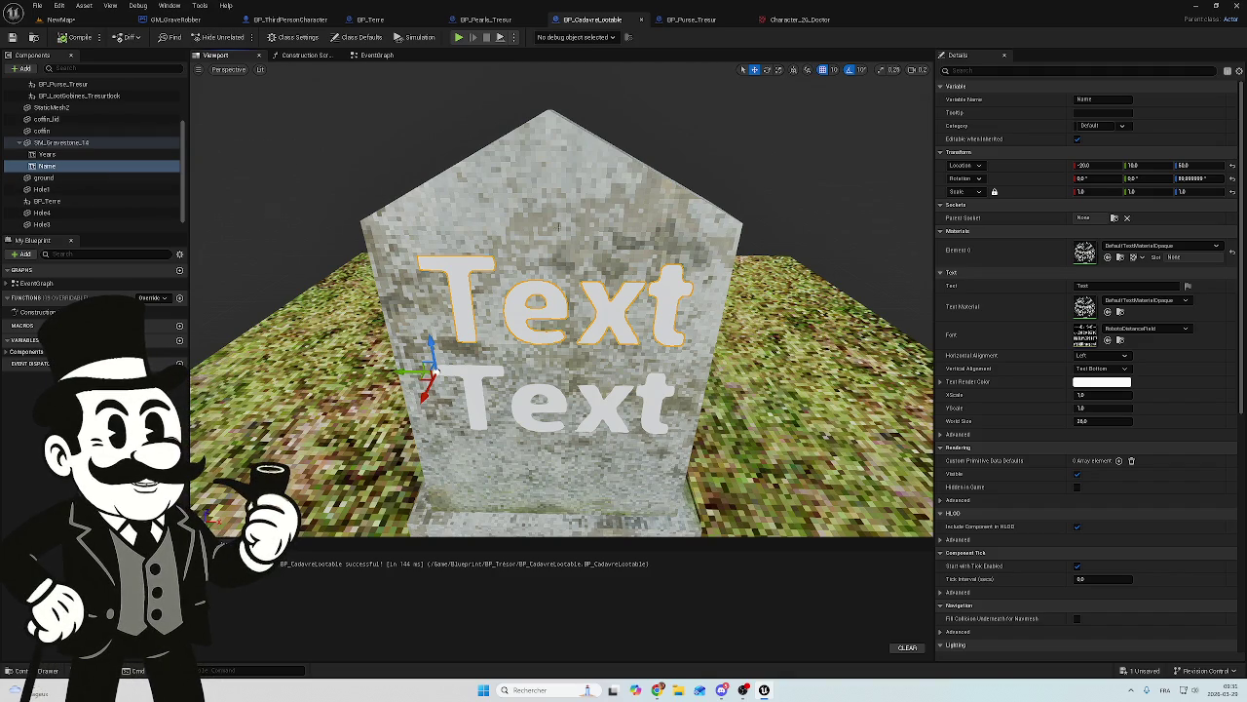
click(180, 340)
text(DisplayName)
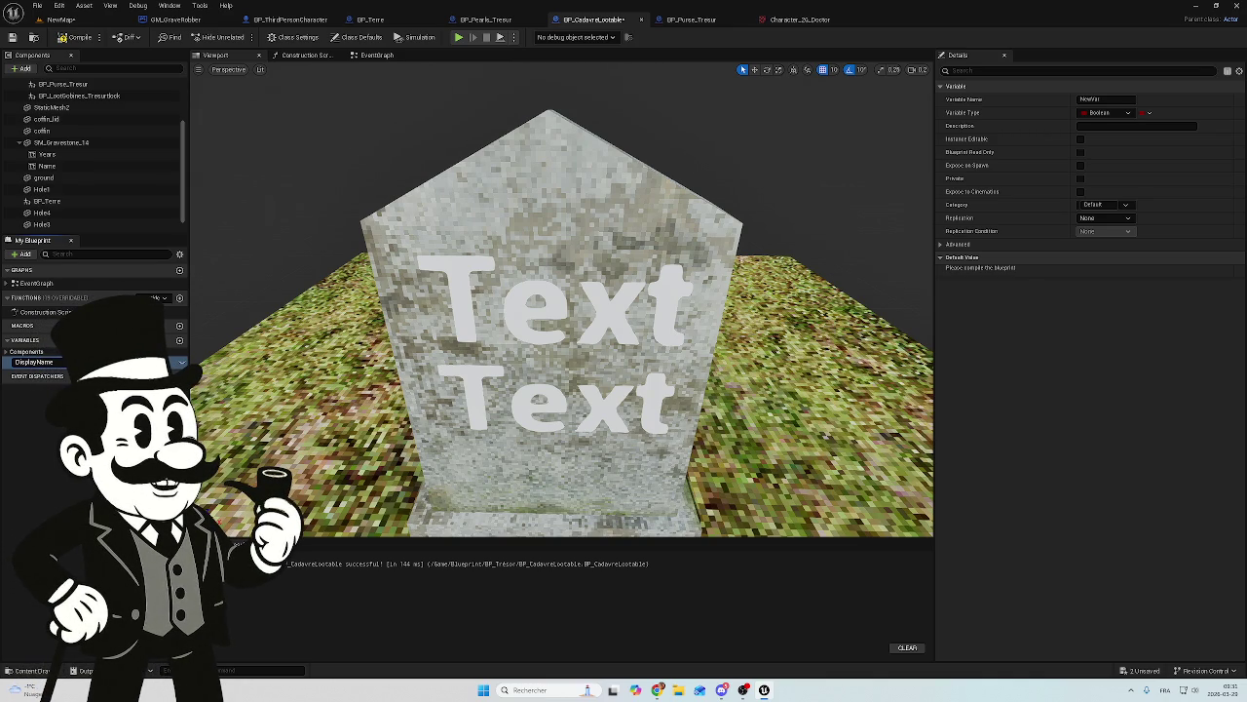
Step: Rename the new variable to DisplayName
click(54, 362)
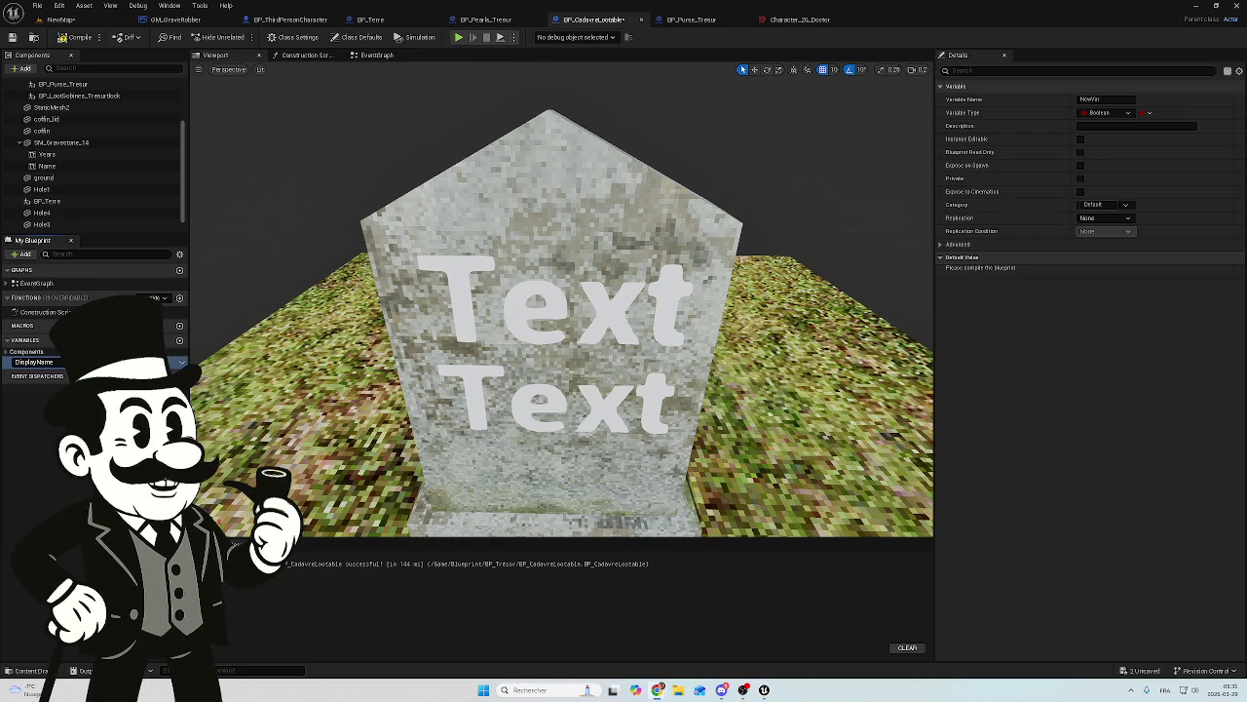
key(Return)
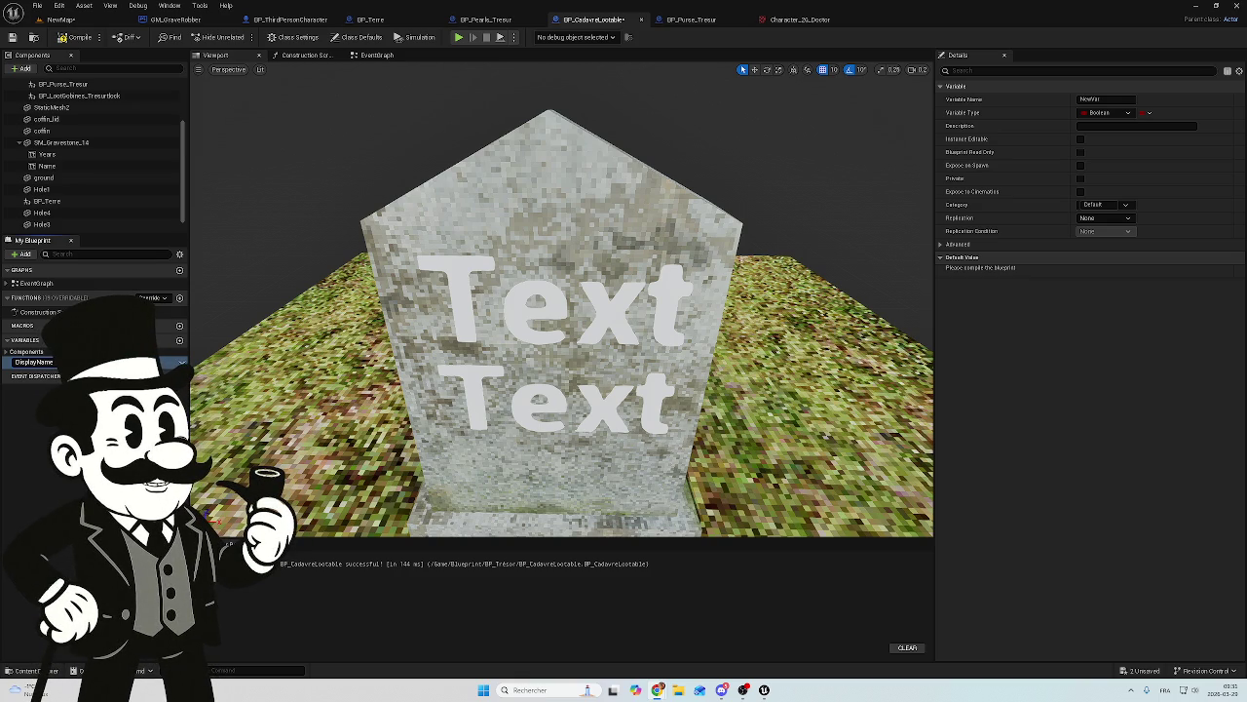
click(53, 362)
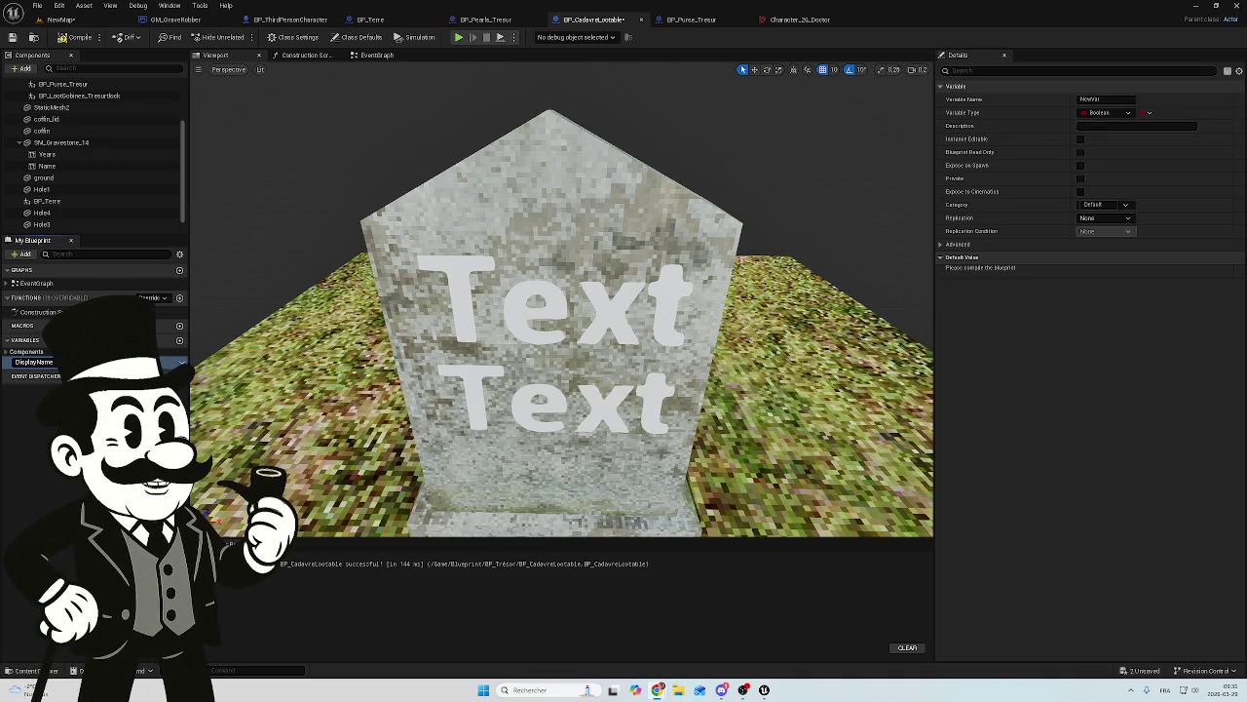
key(Return)
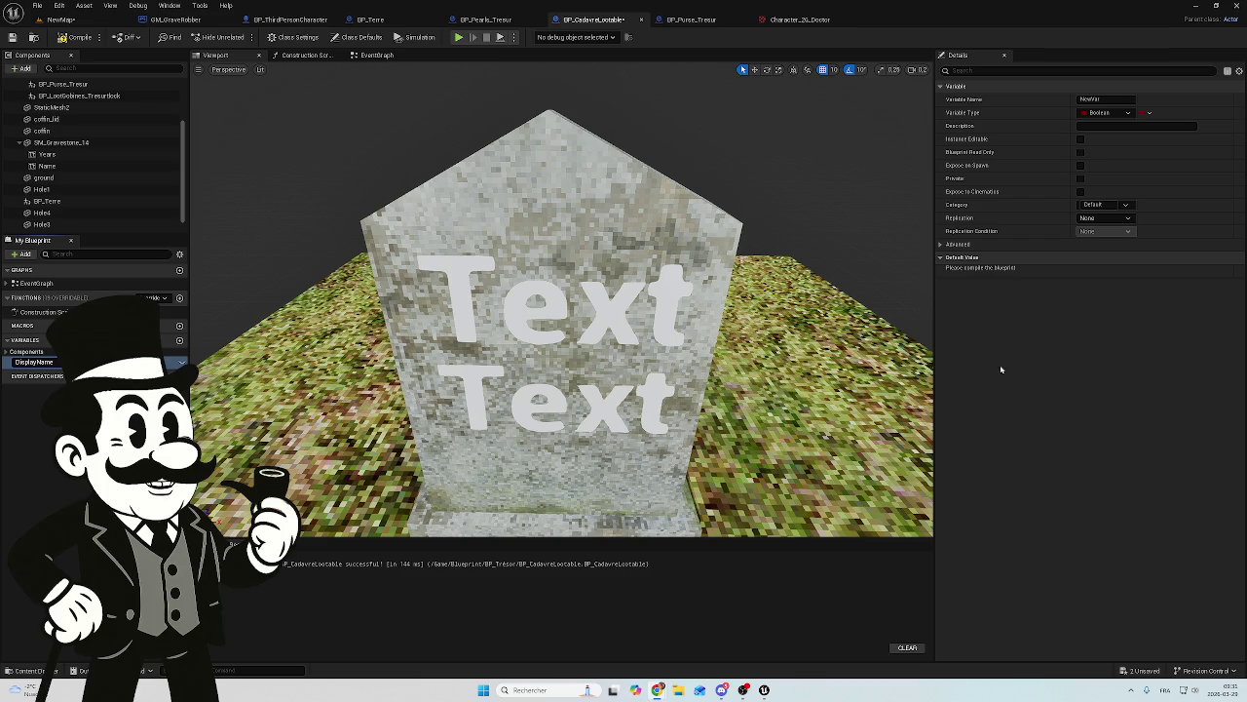
key(F2)
key(Return)
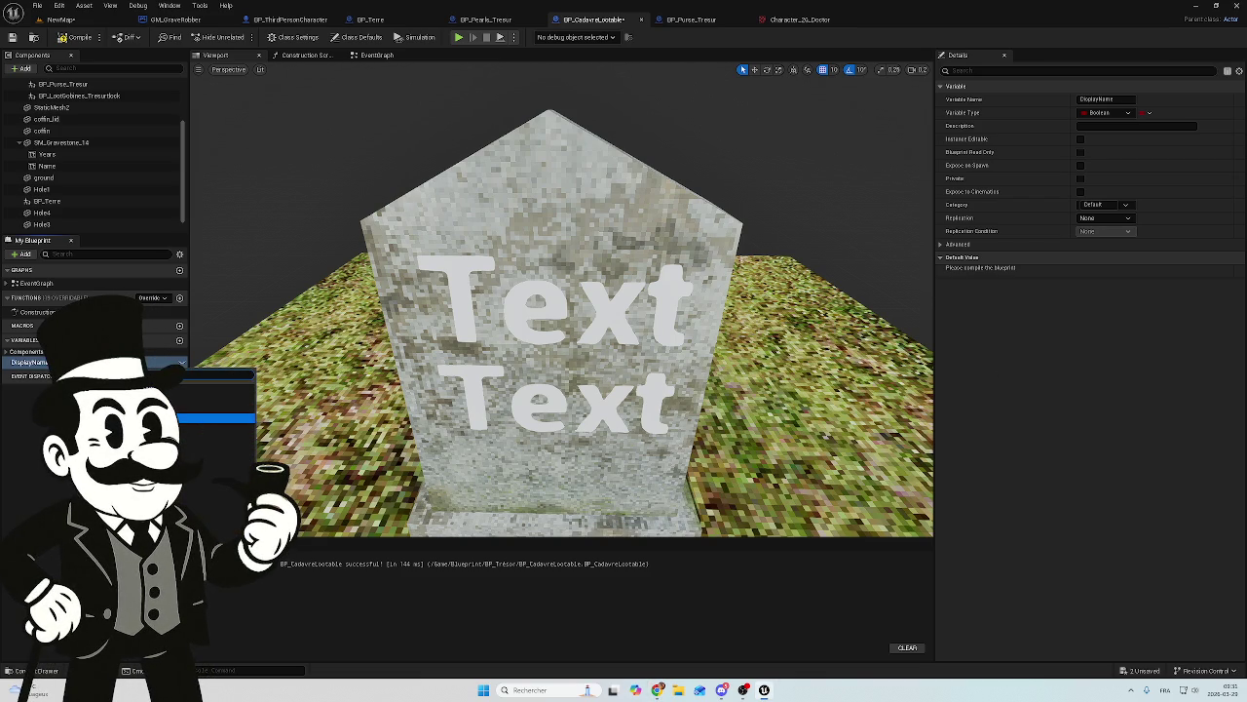
Step: Make DisplayName a String variable, compile, and show the Class Settings
click(191, 457)
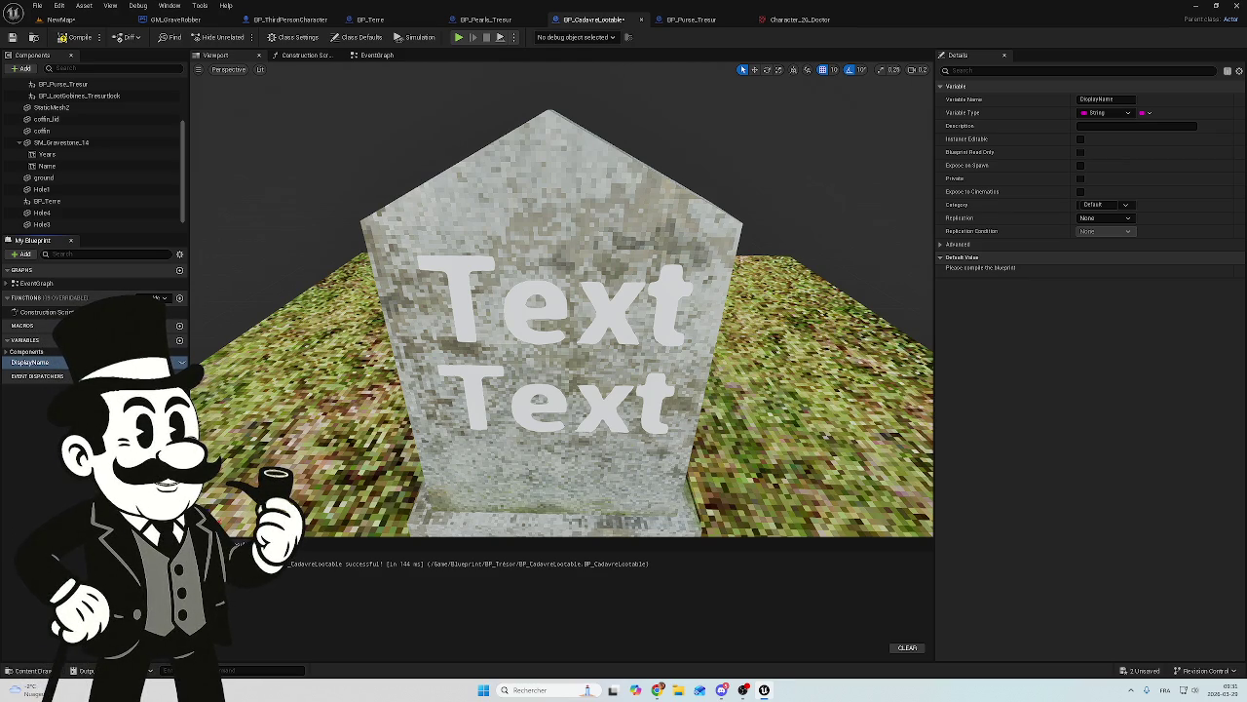
click(69, 39)
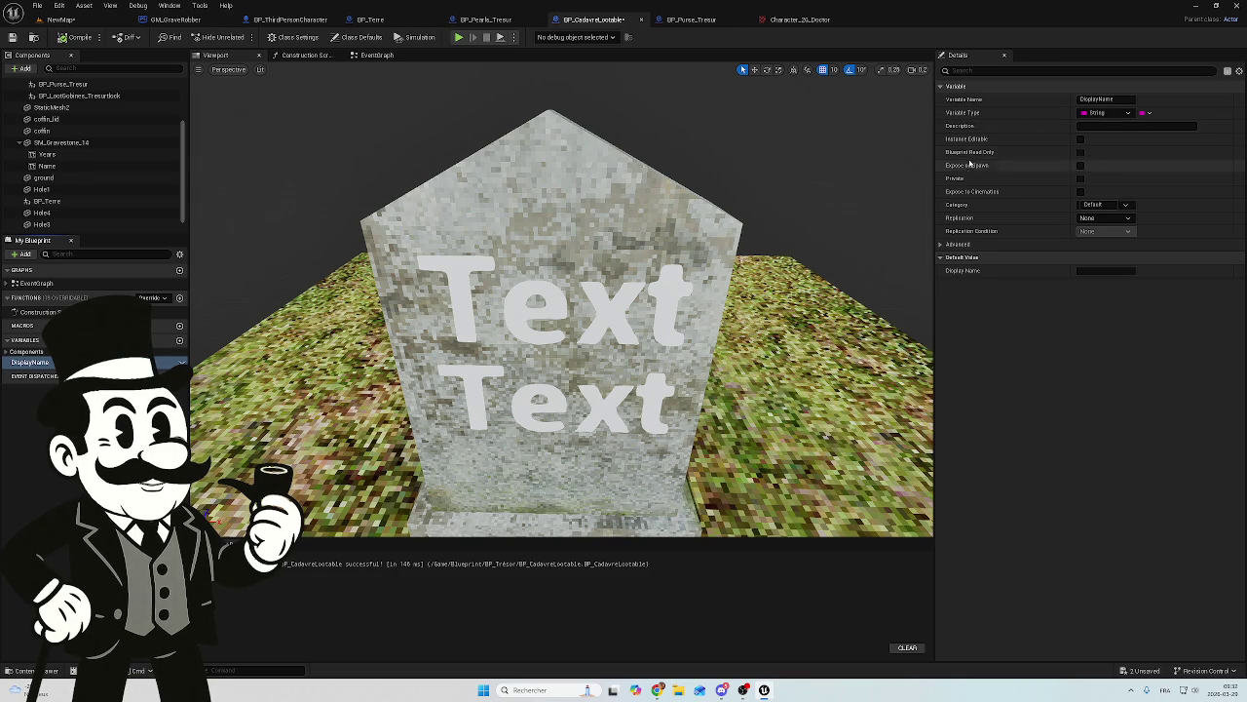
click(312, 38)
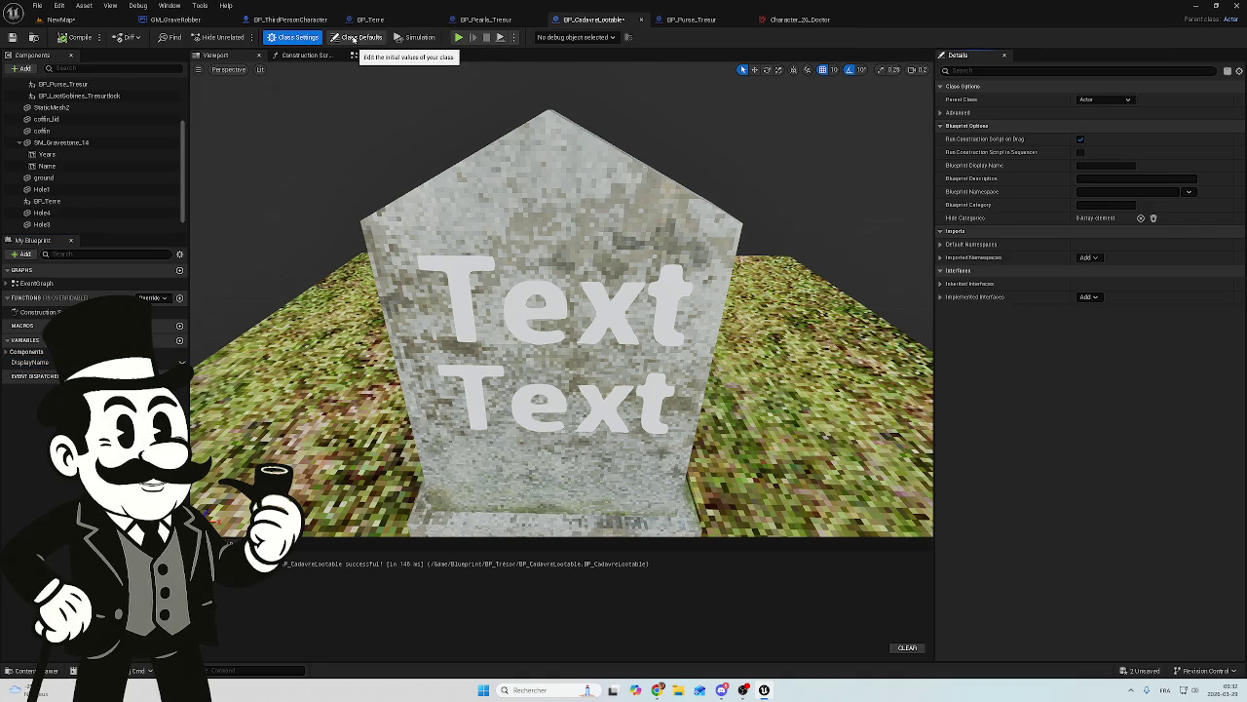
Step: Show BP_CadavreLootable's class defaults, then switch to its EventGraph
click(353, 38)
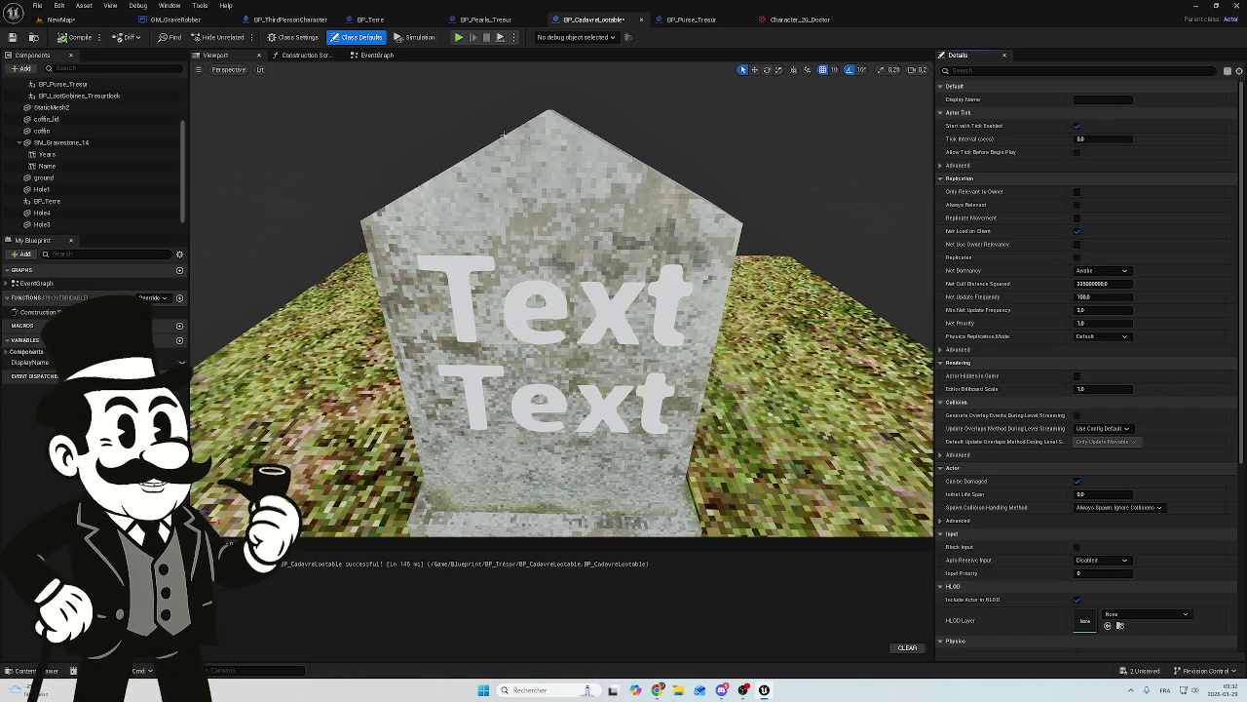
click(375, 56)
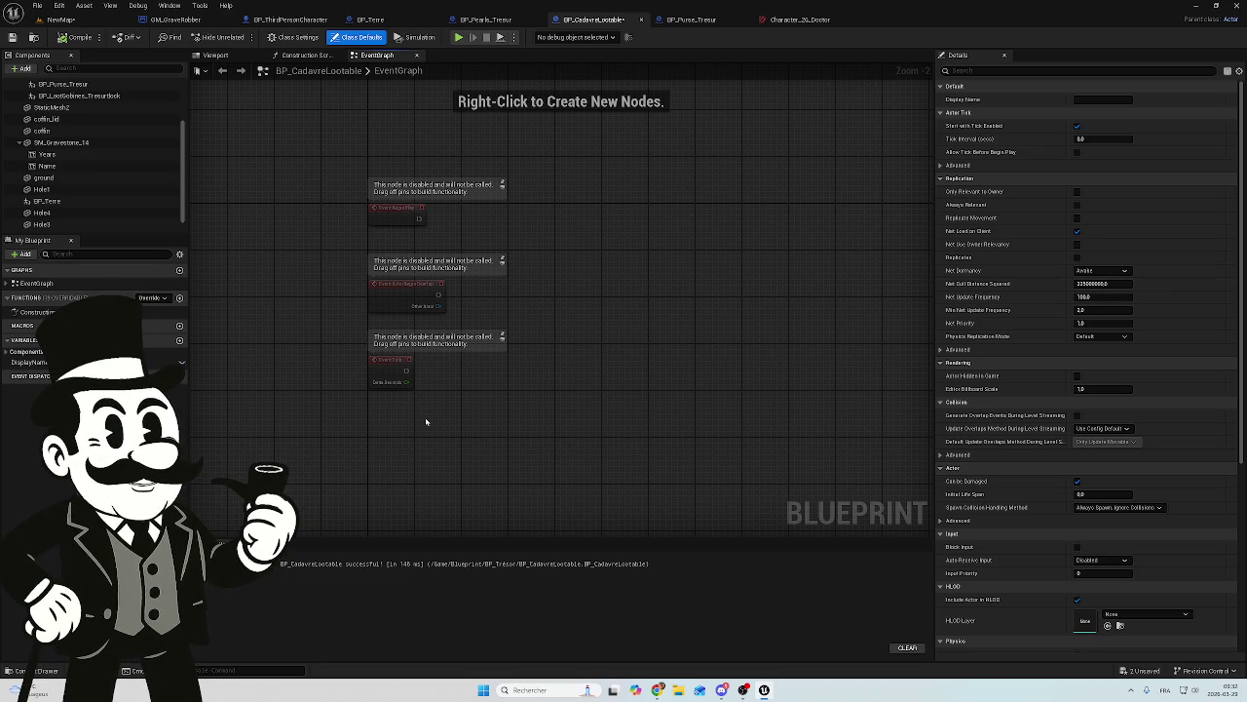
Step: Expand the EventGraph outline and frame the view on Event BeginPlay and its neighbouring events
mouse_move(479, 230)
mouse_down()
mouse_move(526, 223)
mouse_move(587, 186)
mouse_move(574, 73)
mouse_up()
click(39, 283)
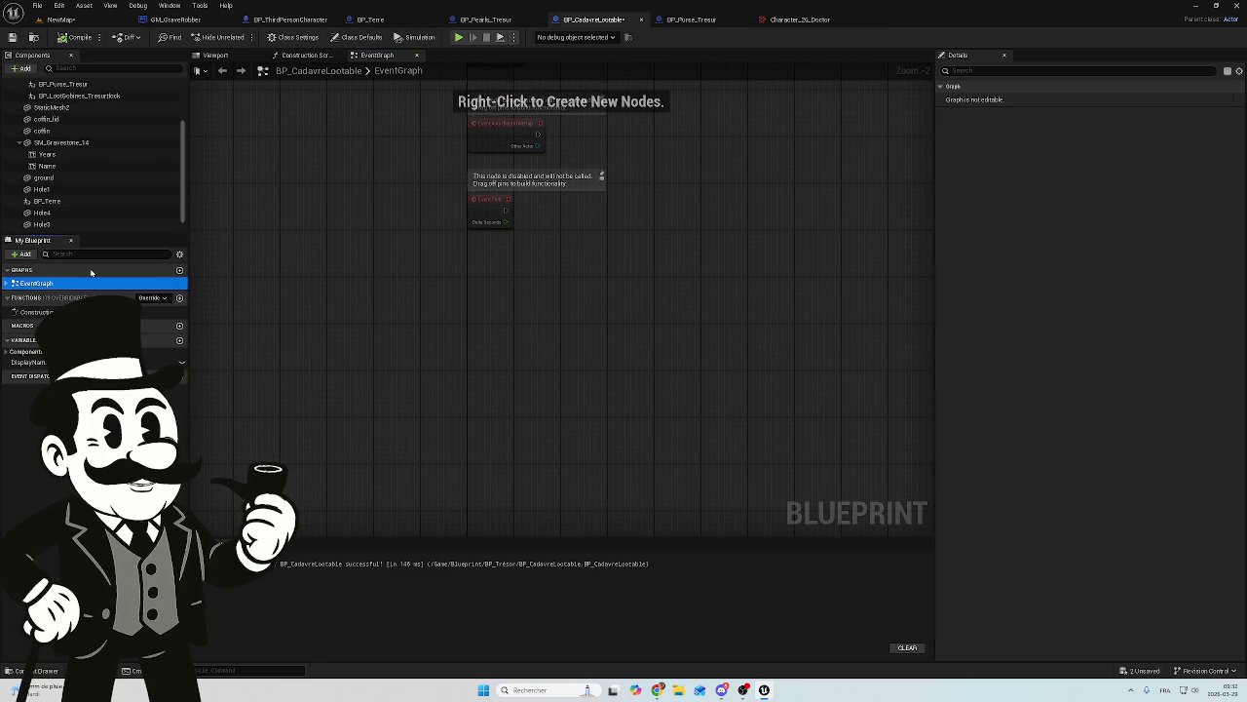
click(6, 282)
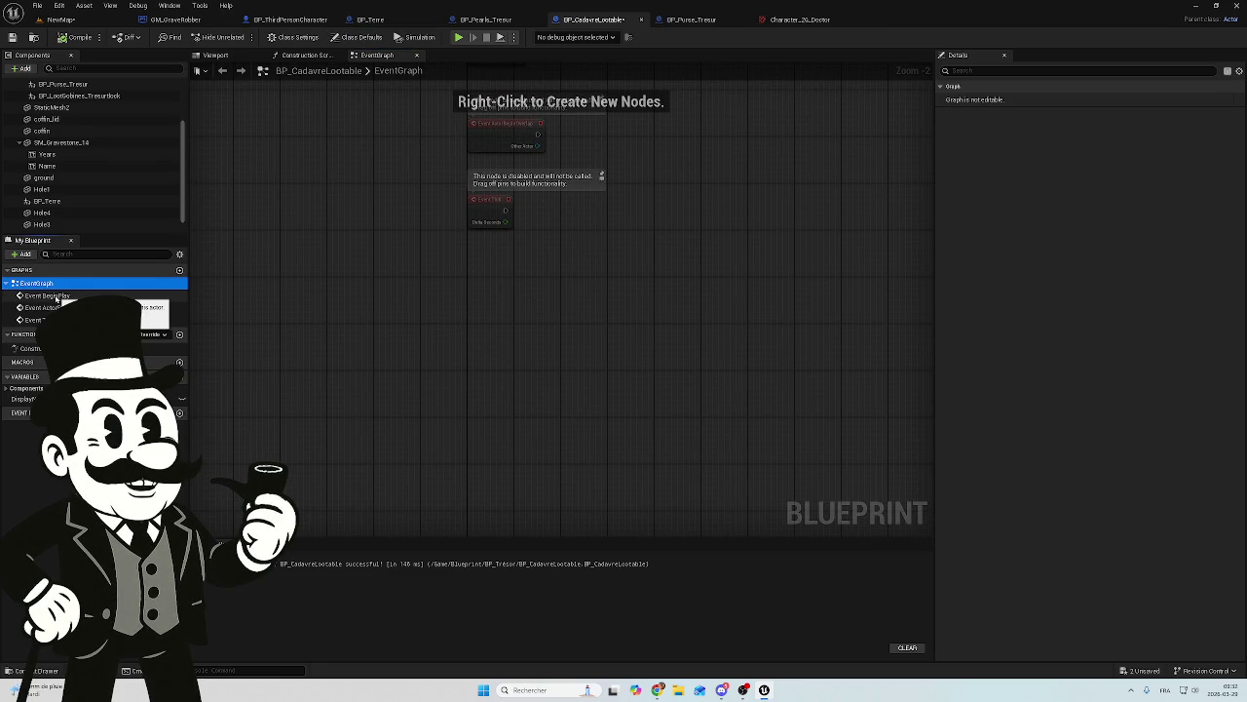
drag(56, 296, 489, 318)
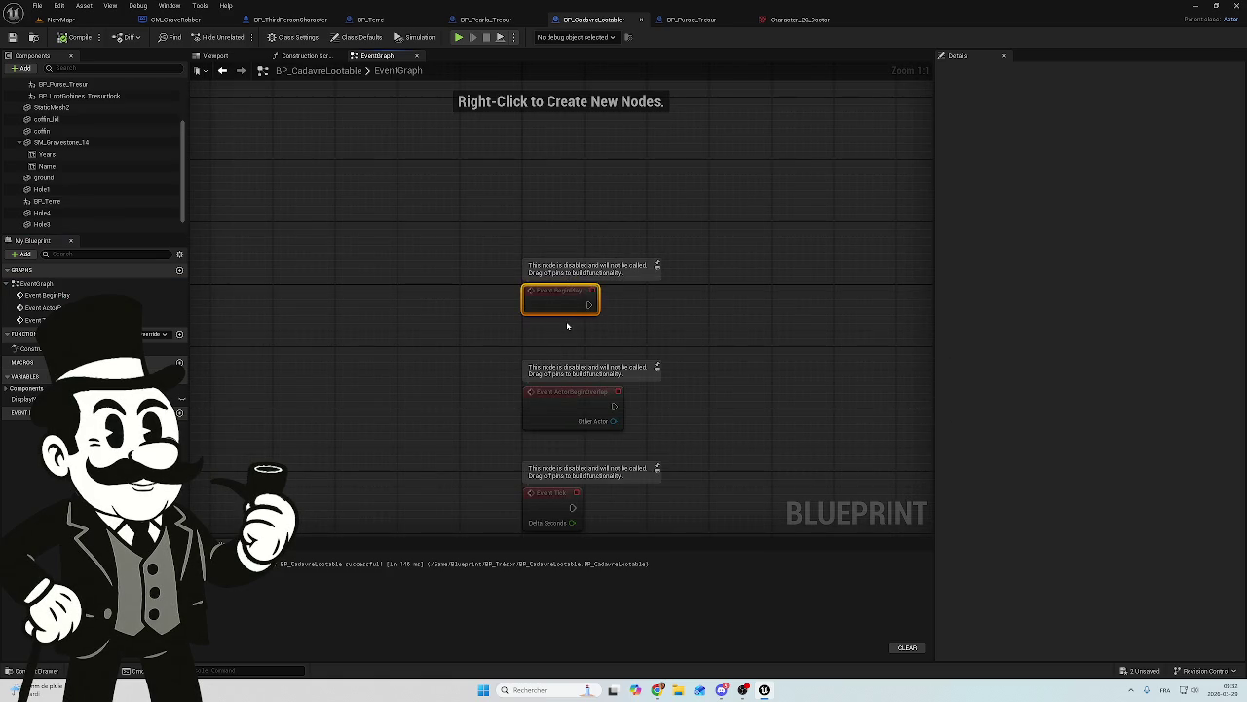
scroll(693, 342, down, 1)
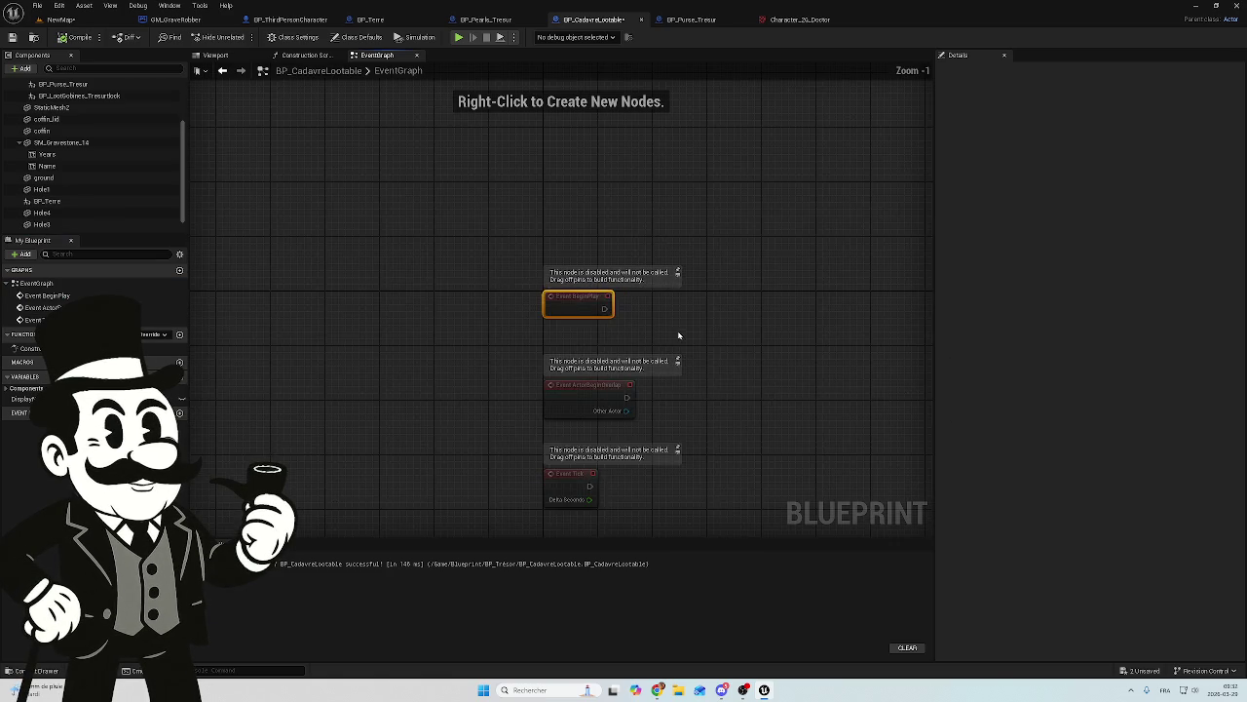
drag(709, 323, 509, 331)
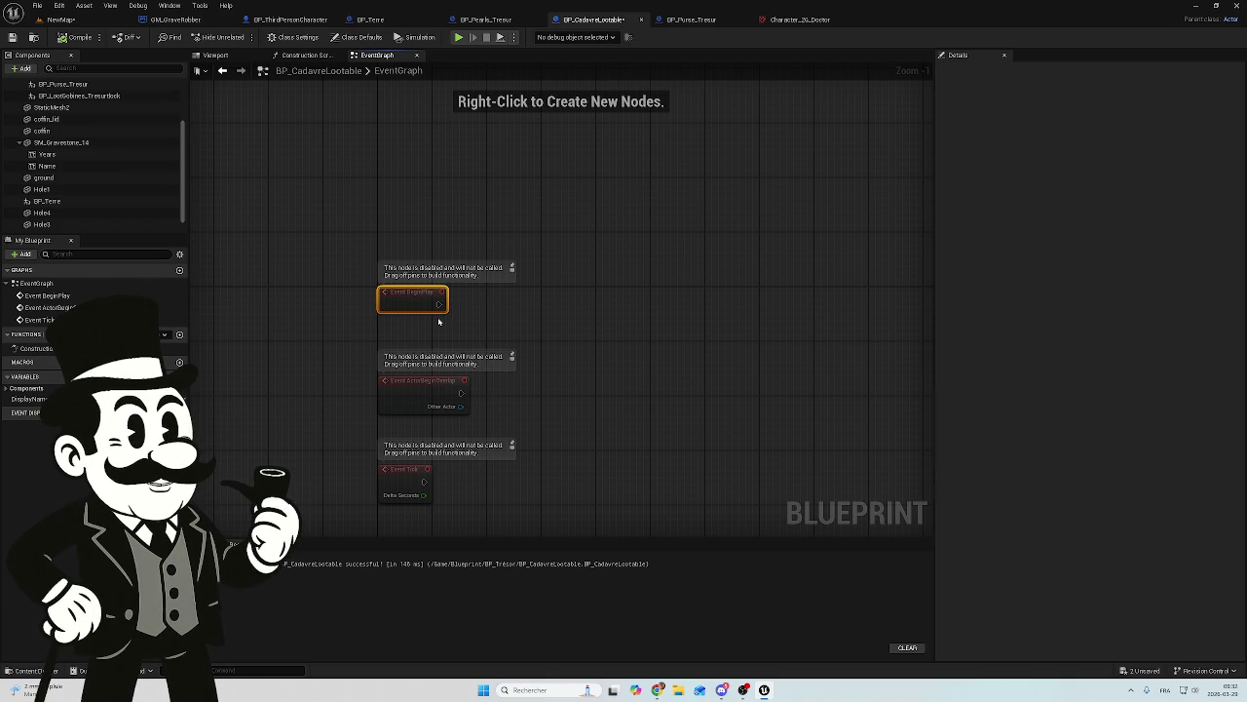
scroll(438, 322, up, 1)
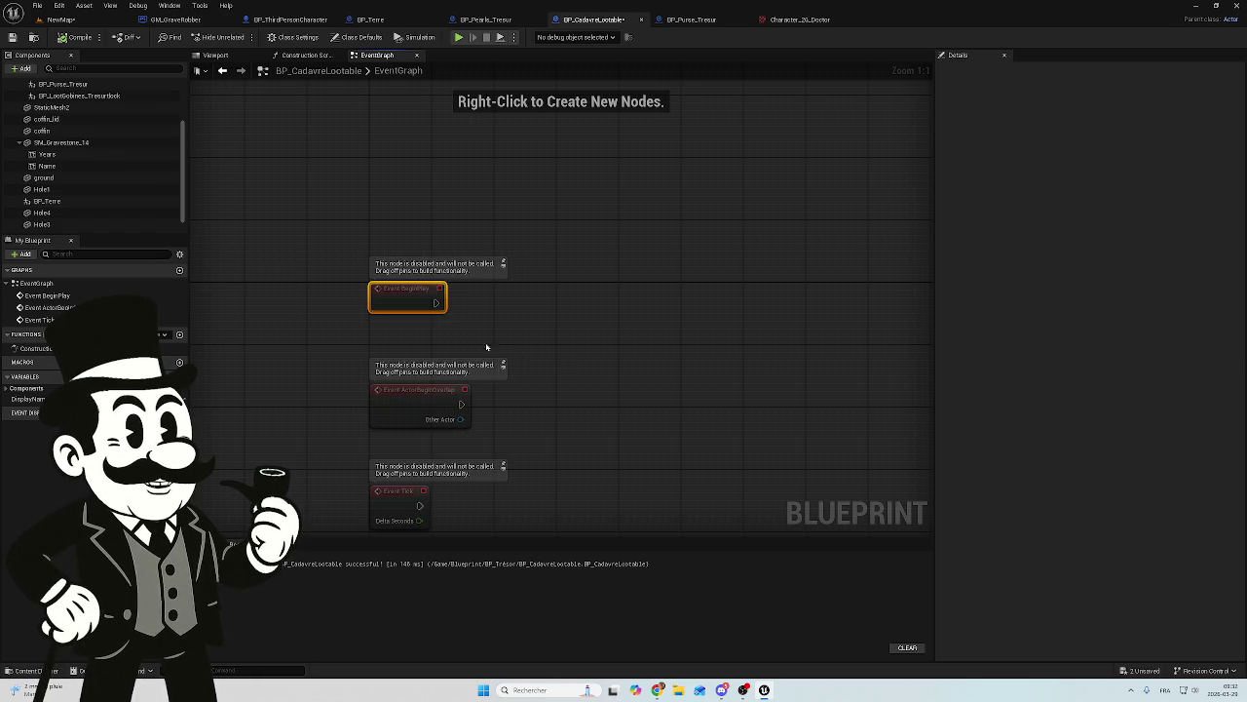
mouse_move(433, 304)
mouse_down()
mouse_move(618, 323)
mouse_move(556, 309)
mouse_up()
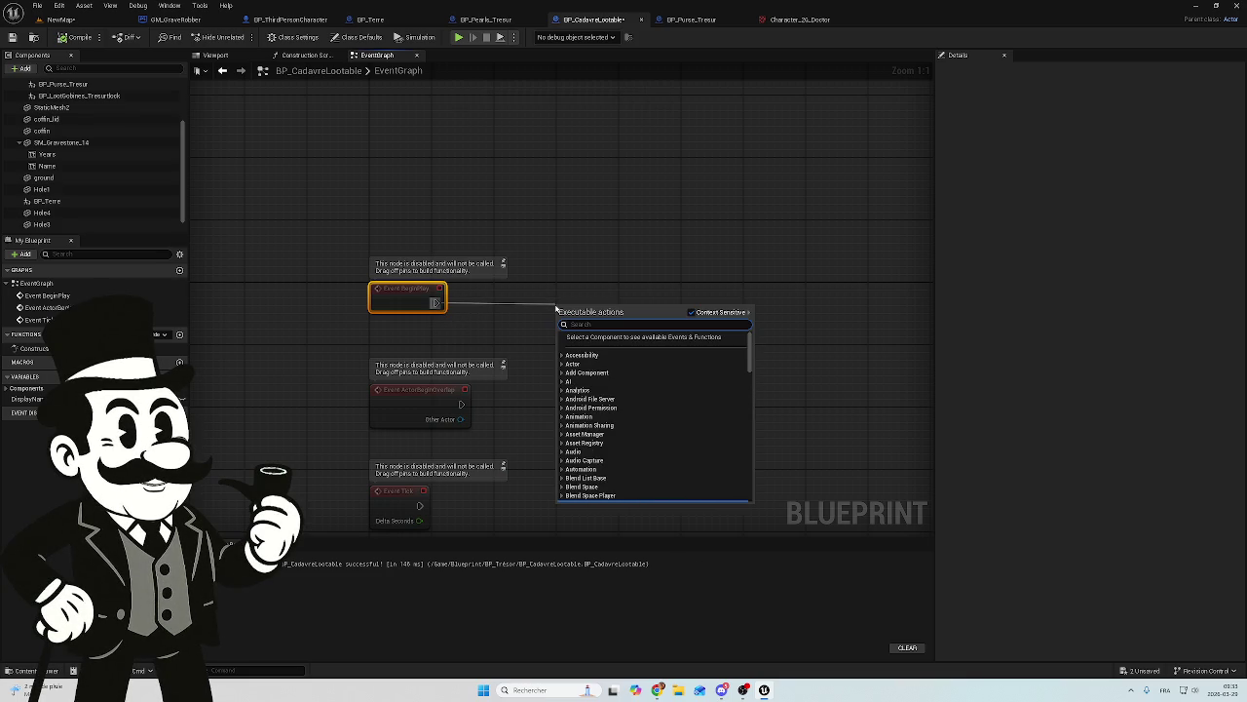
text(get)
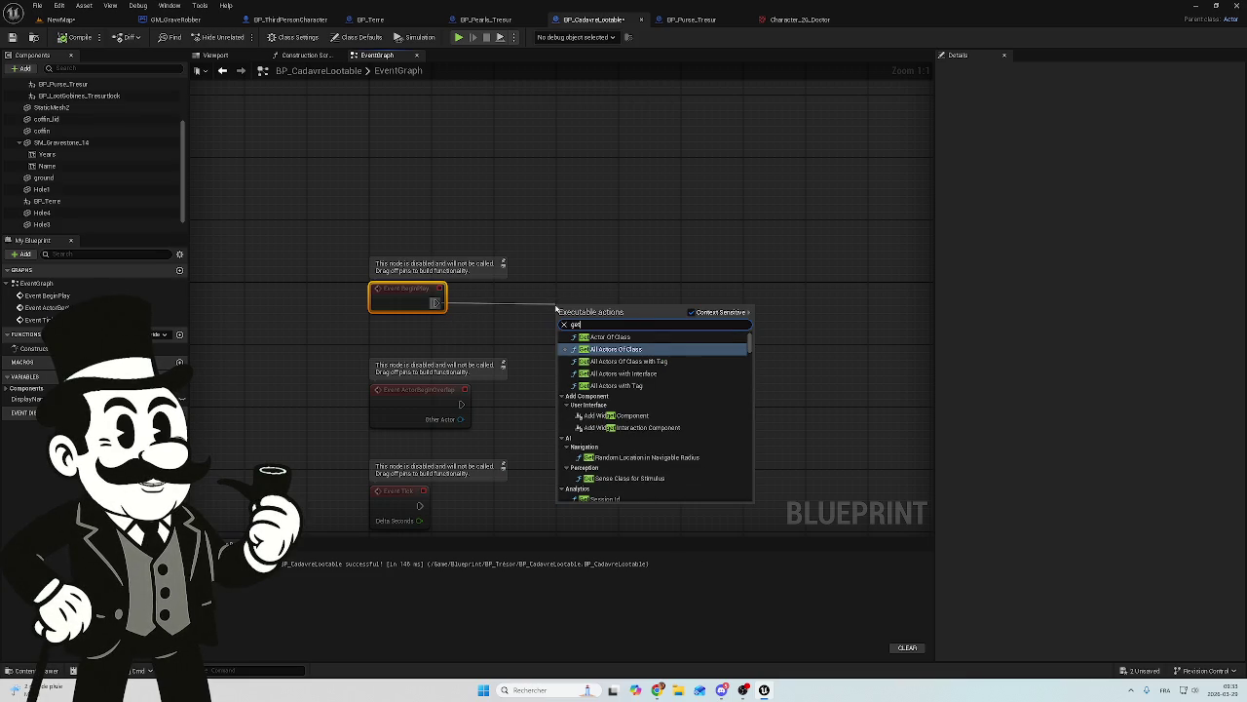
text( game)
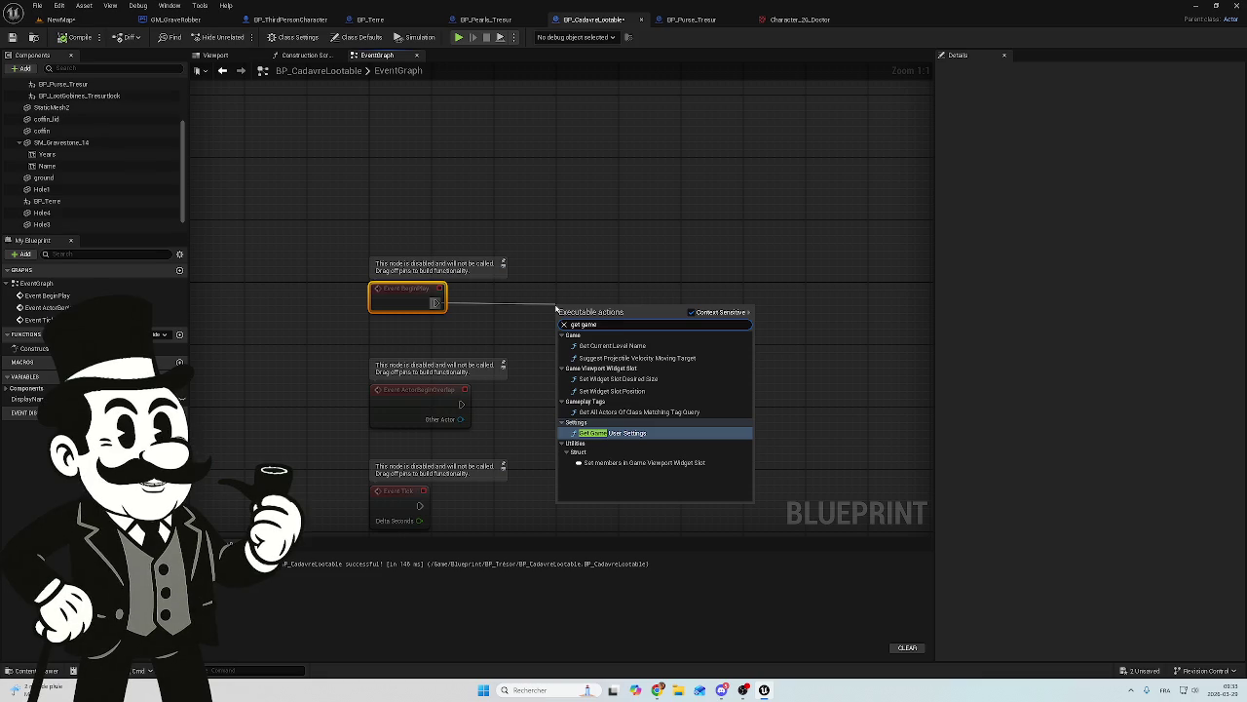
text( mo)
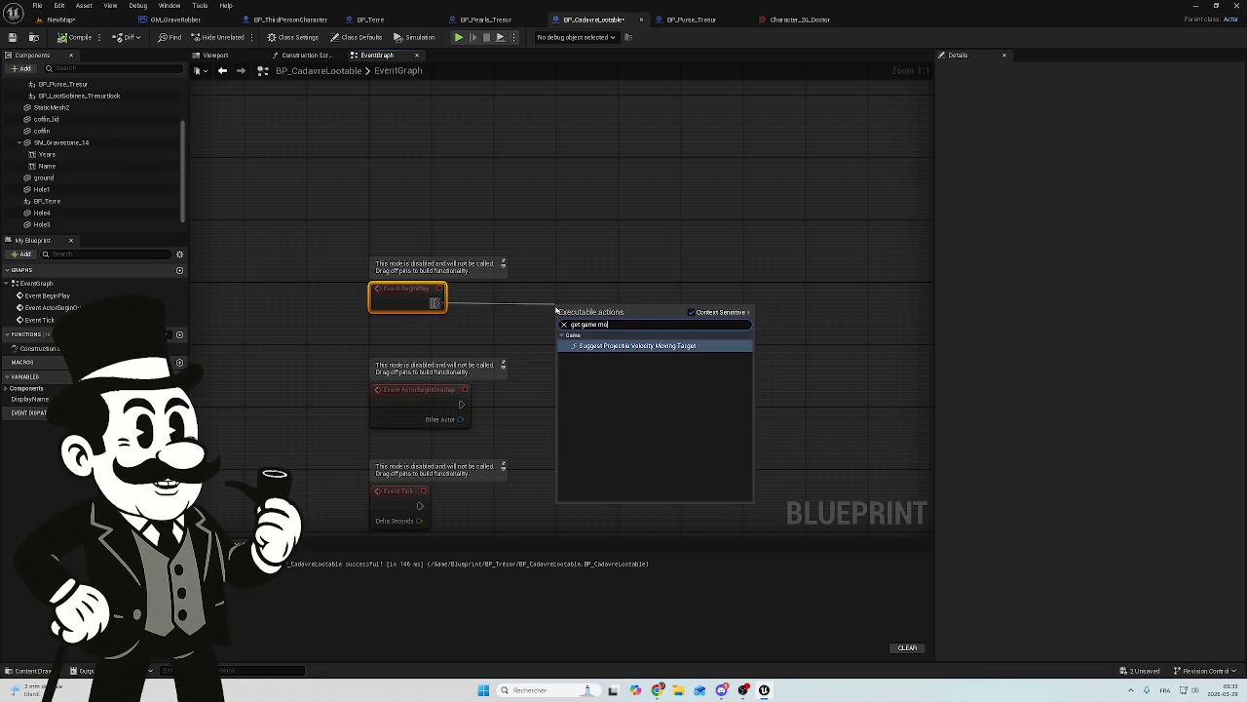
key(BackSpace)
key(BackSpace)
key(BackSpace)
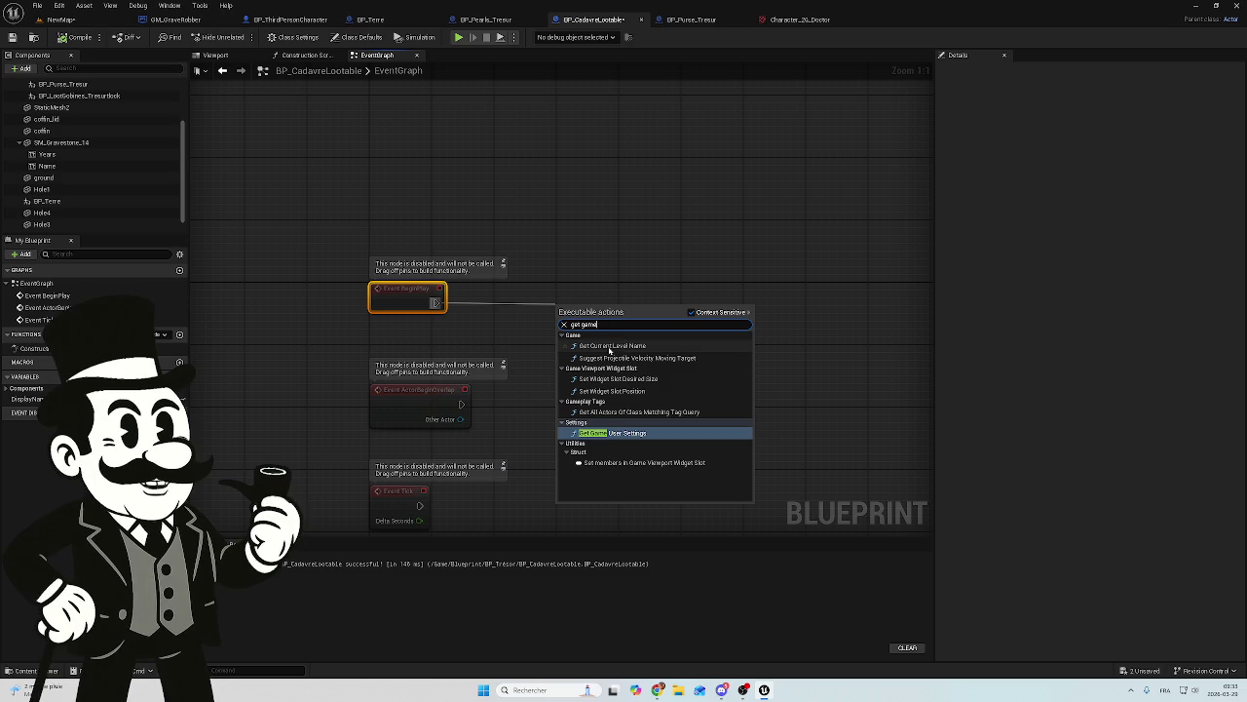
key(BackSpace)
key(BackSpace)
key(BackSpace)
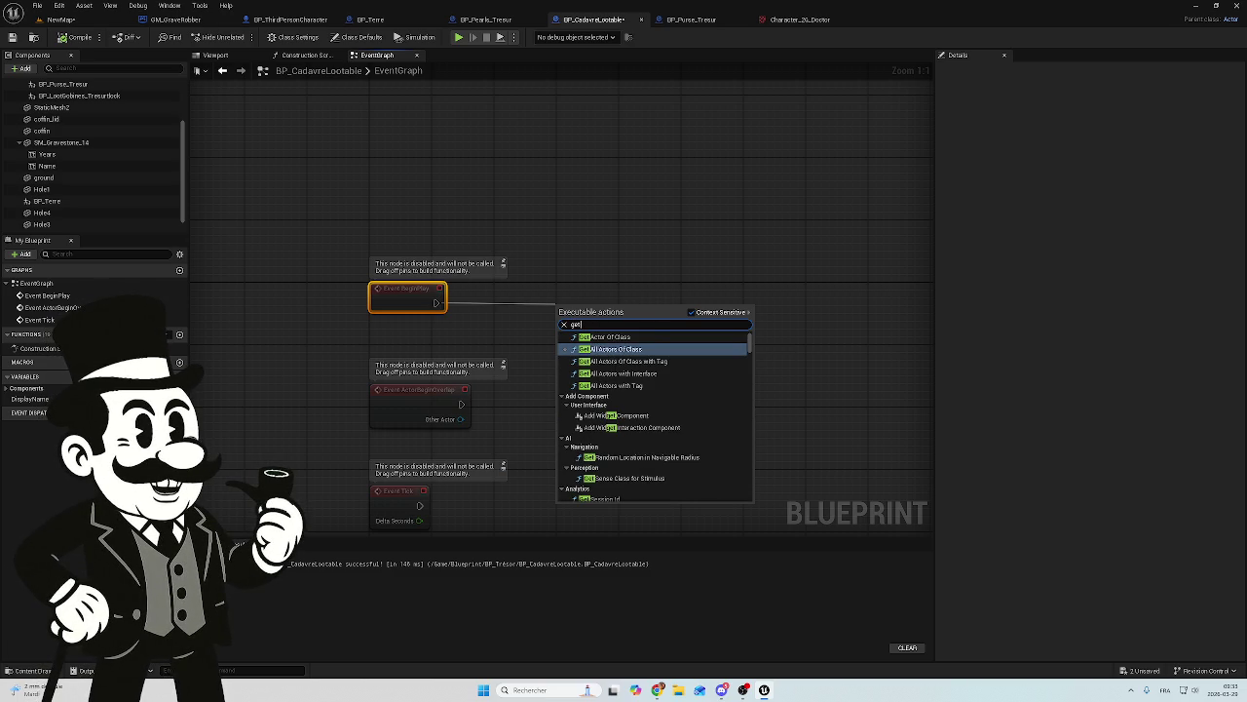
key(BackSpace)
key(BackSpace)
key(BackSpace)
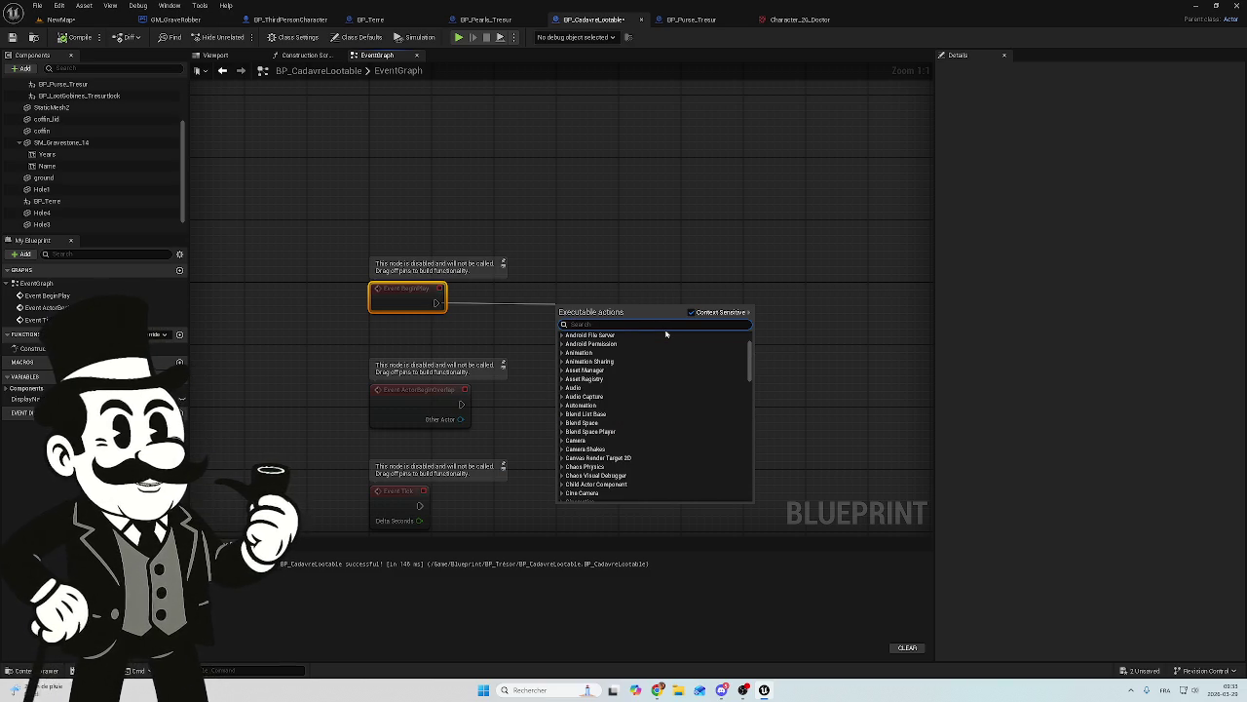
text(Game)
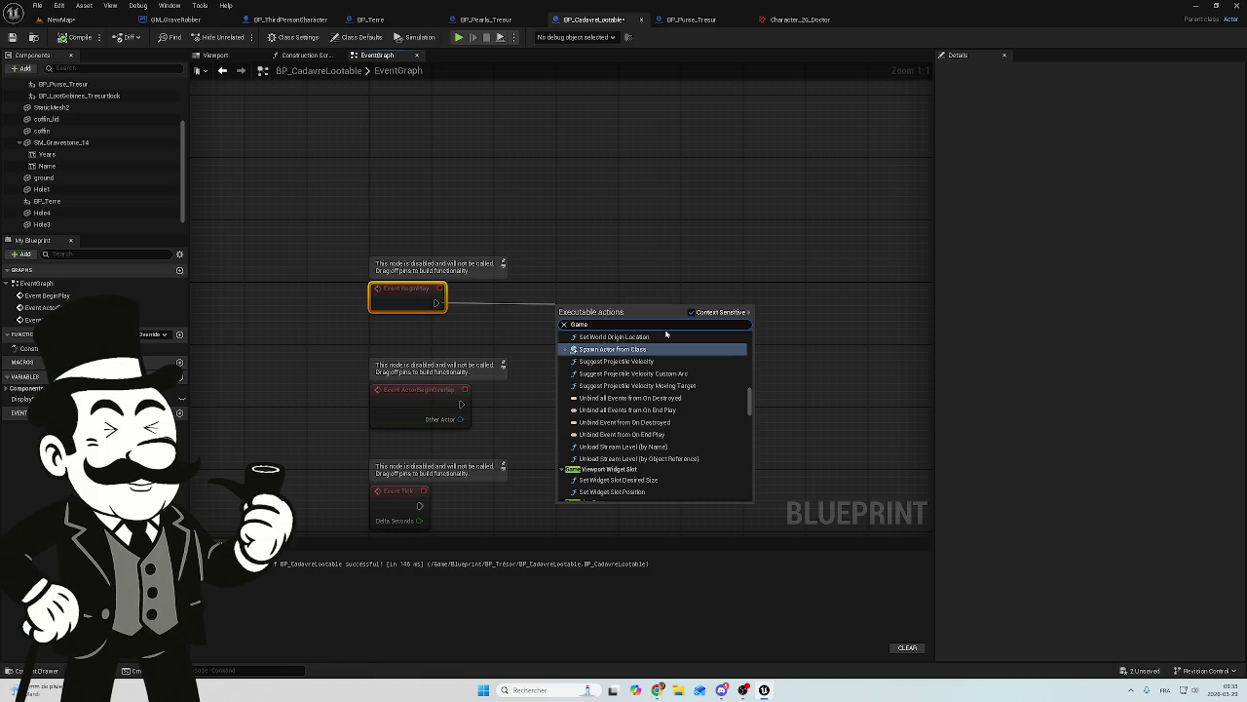
text( mo)
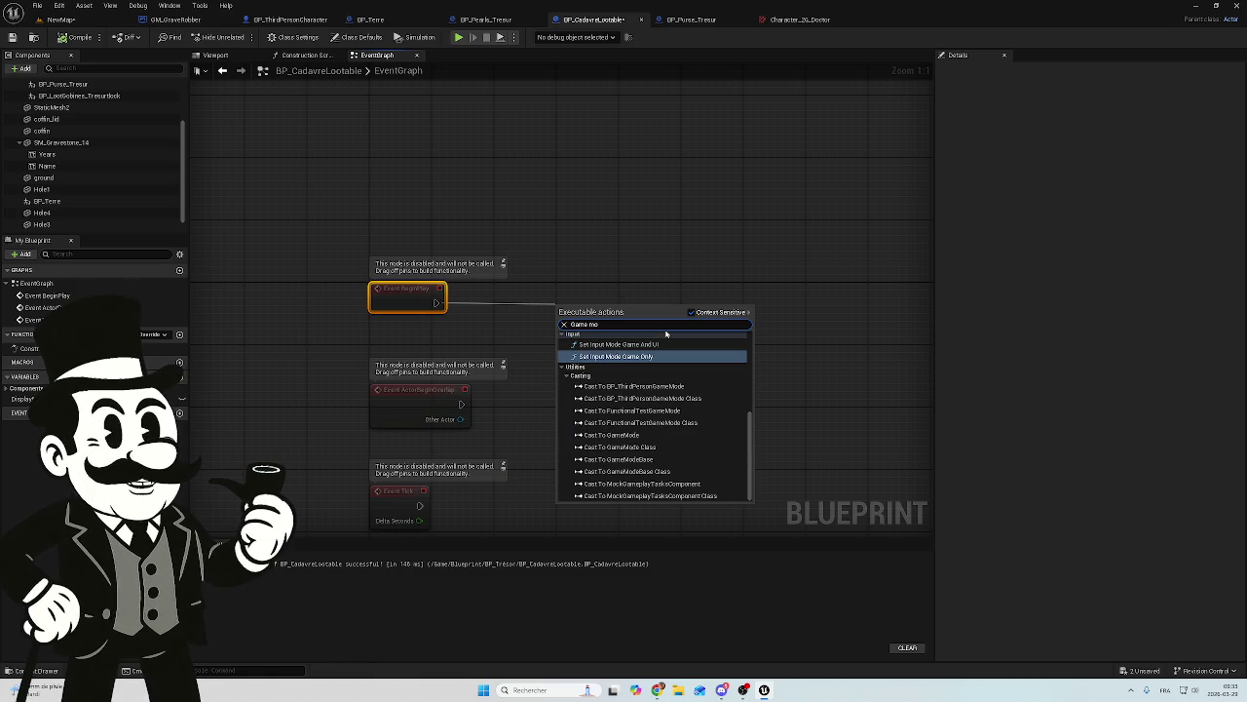
scroll(651, 375, up, 1)
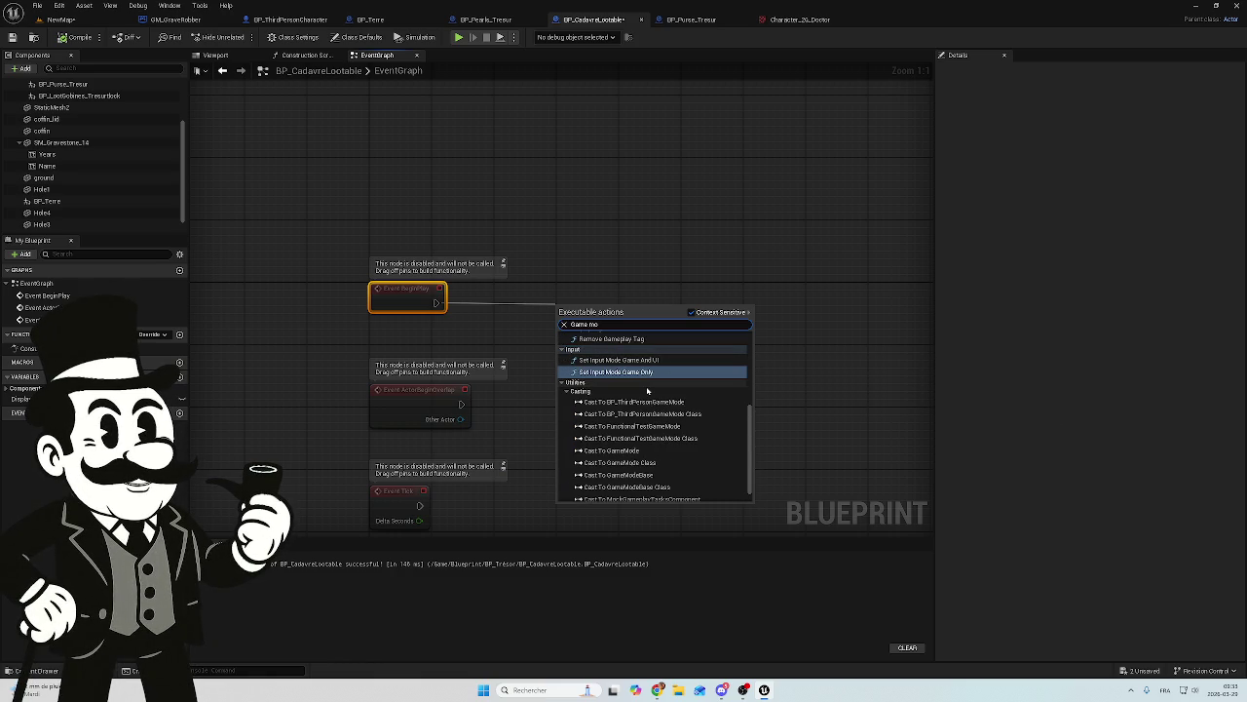
scroll(647, 390, up, 1)
key(BackSpace)
key(BackSpace)
key(BackSpace)
key(BackSpace)
key(BackSpace)
click(626, 257)
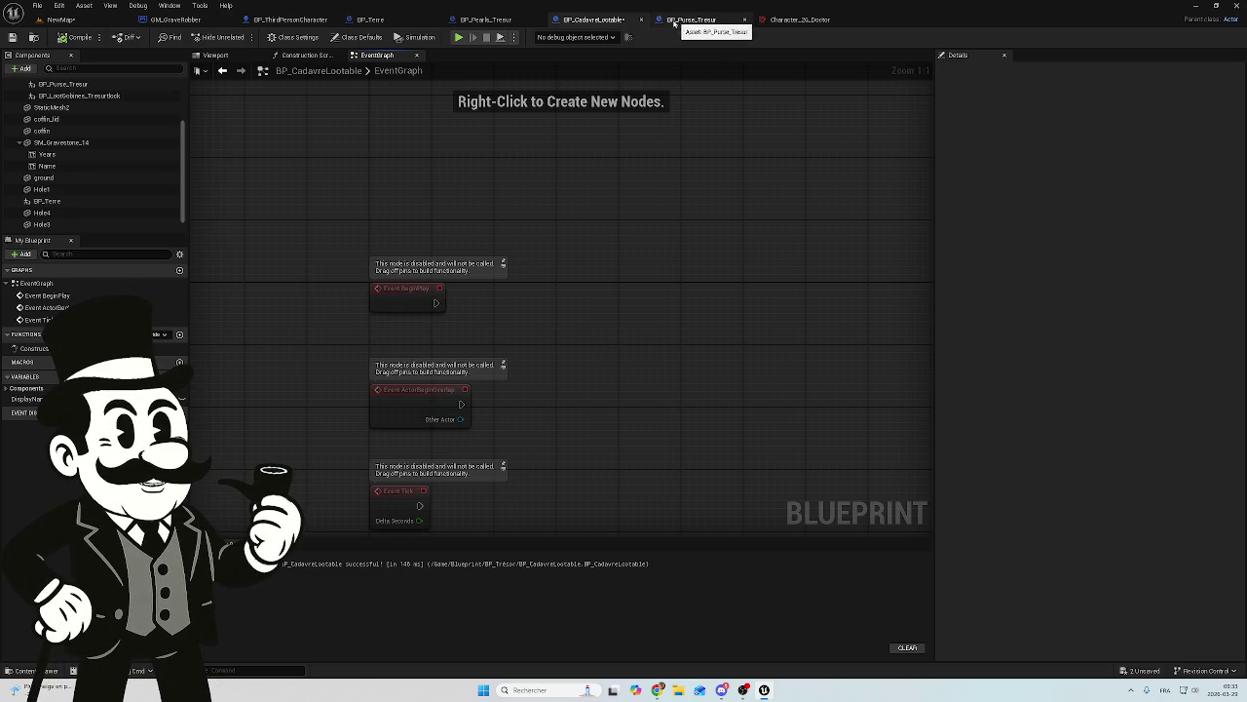
Step: Close the BP_Pearls_Tresur and BP_Terre tabs and save BP_CadavreLootable and NewMap
click(480, 20)
click(590, 19)
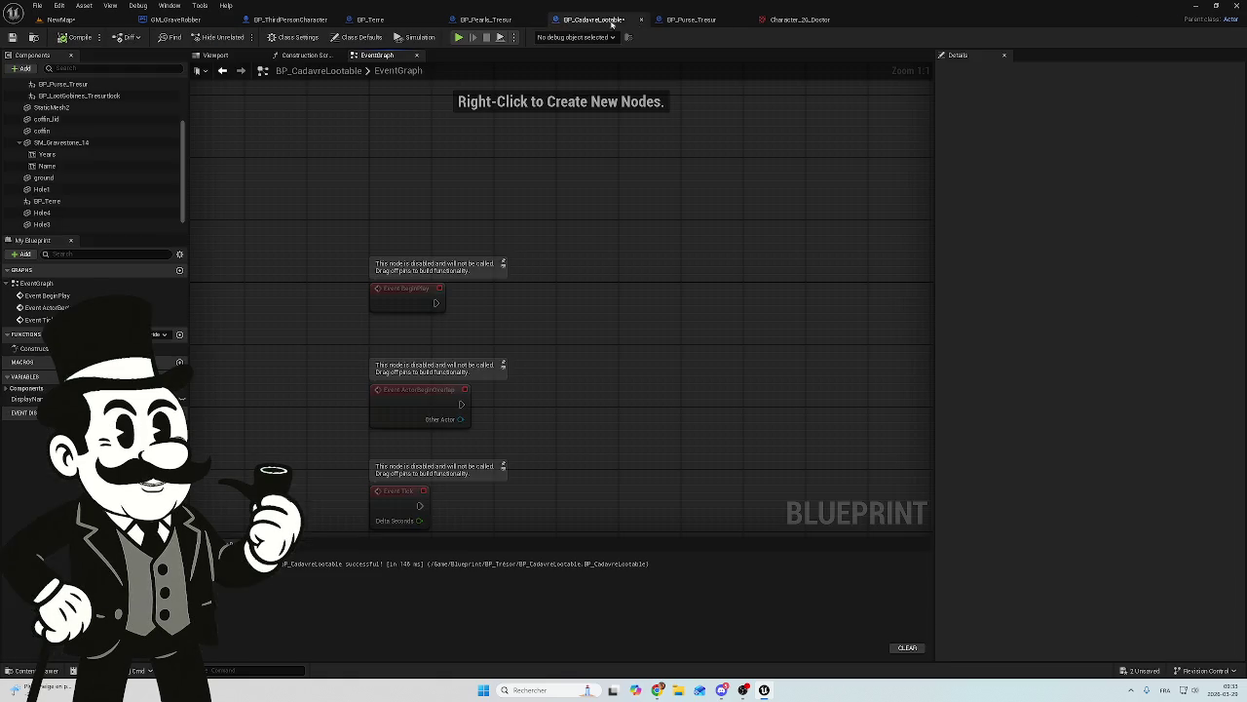
click(687, 22)
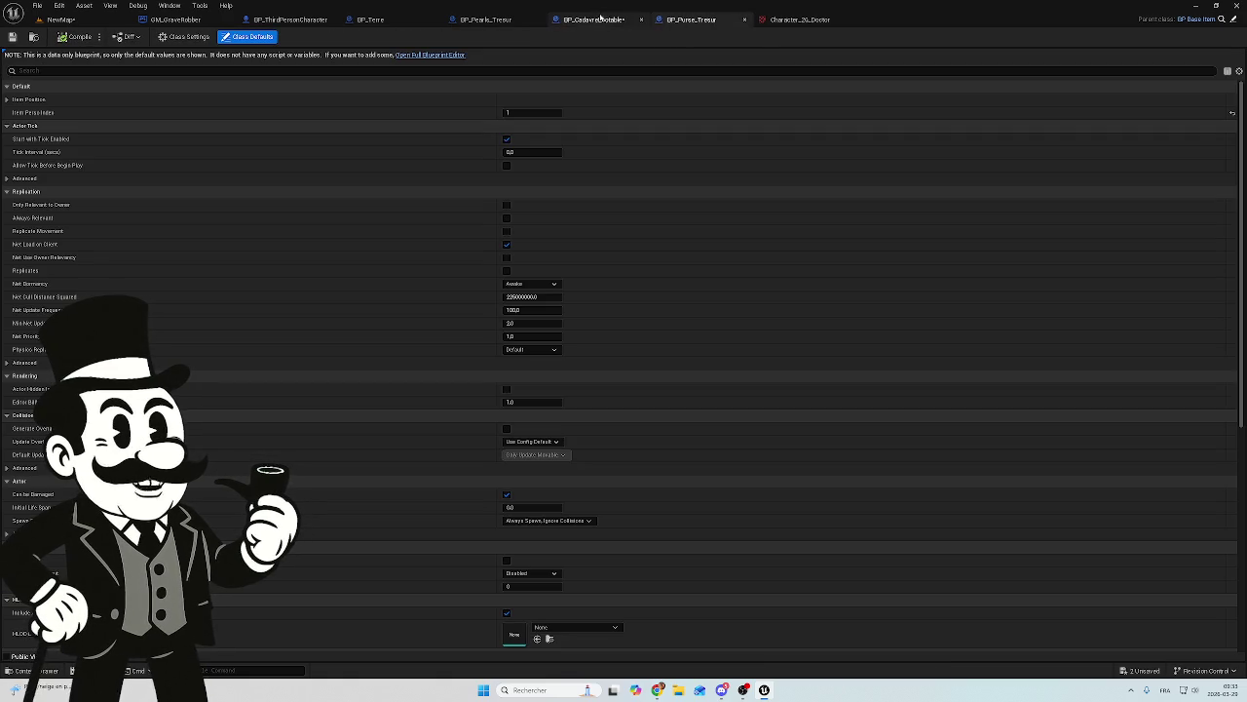
click(390, 22)
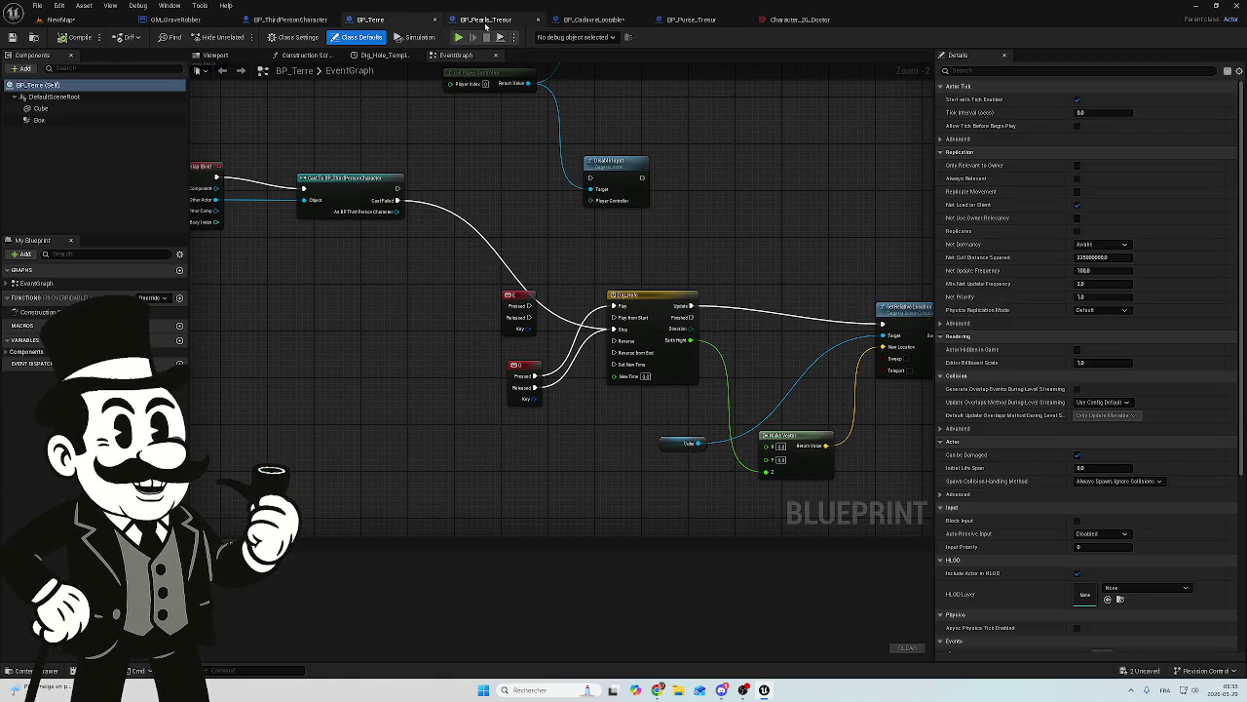
click(485, 19)
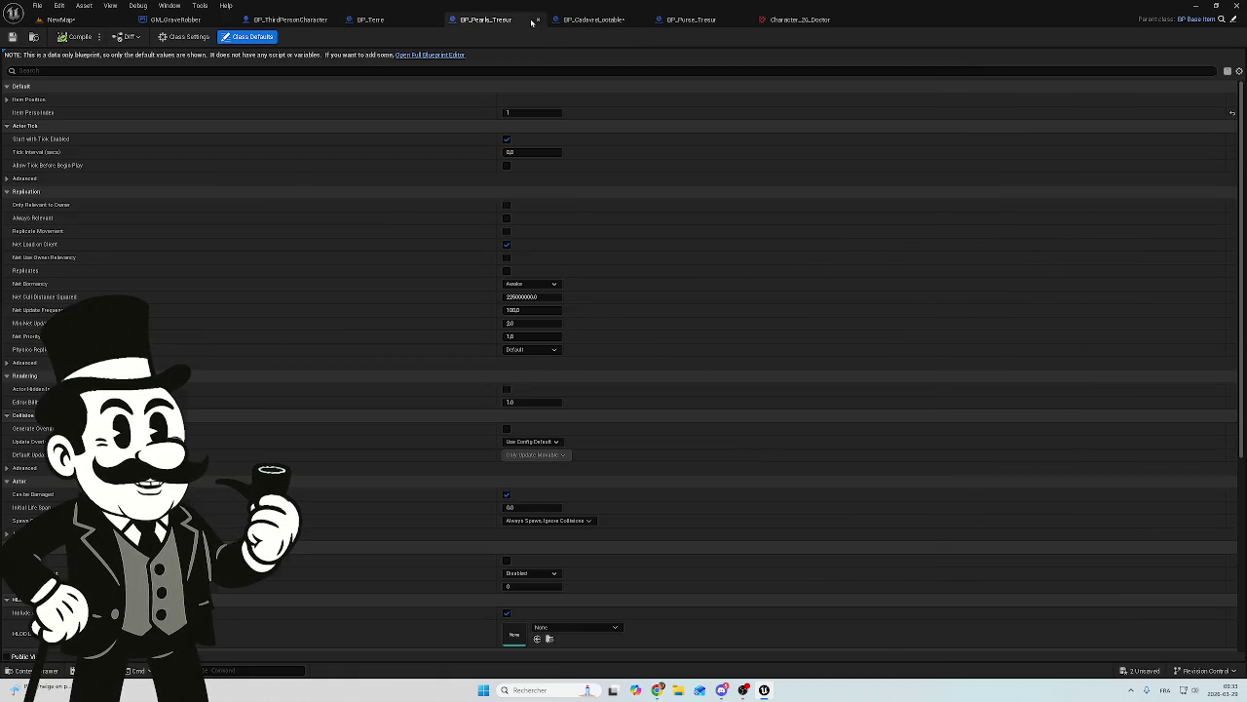
click(537, 19)
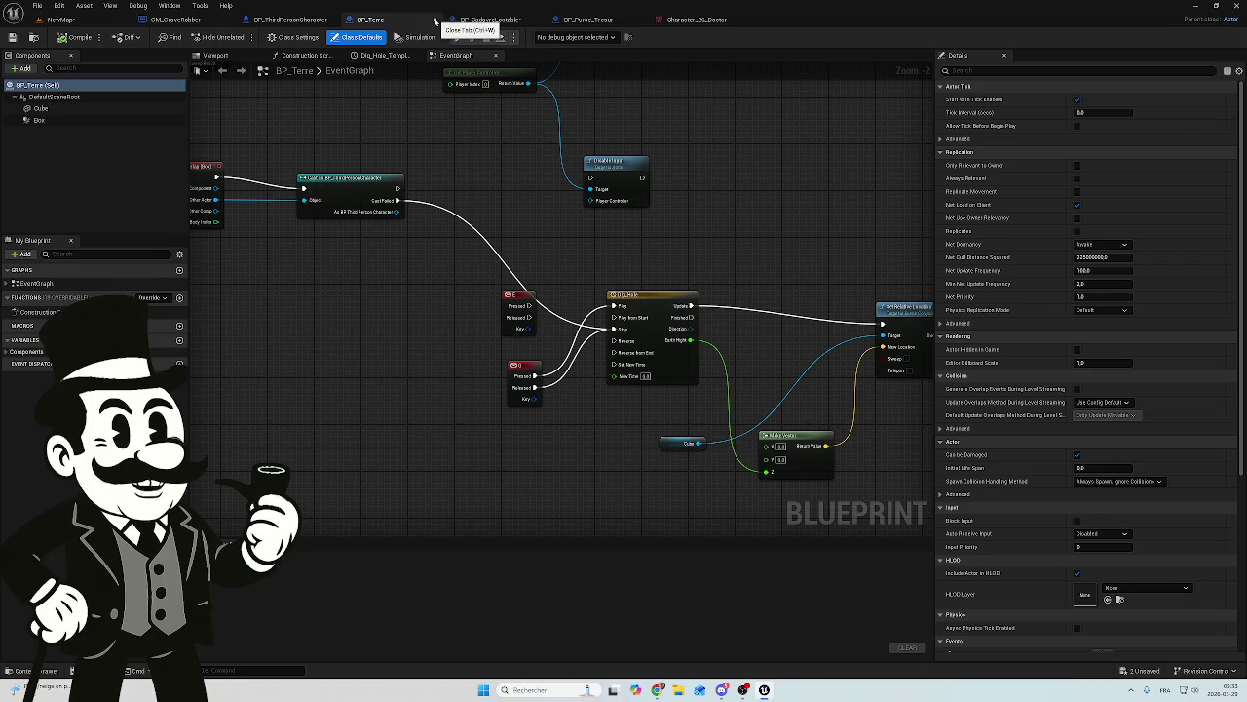
click(429, 20)
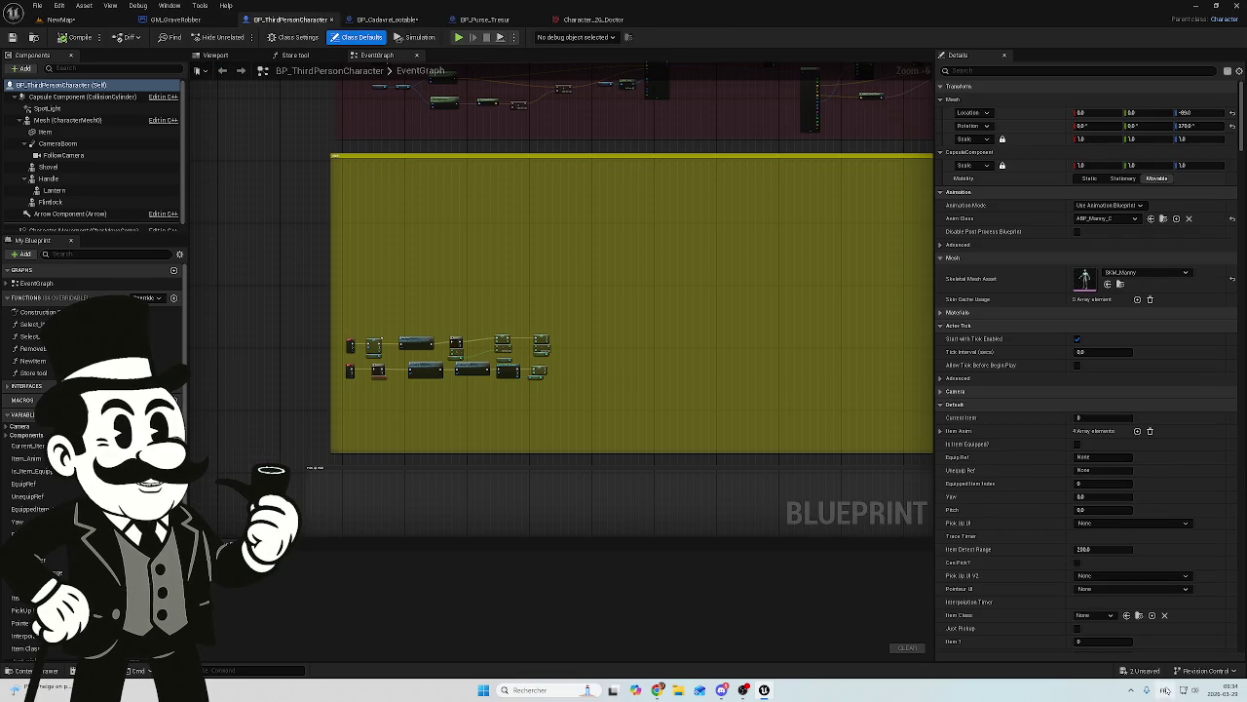
click(1140, 670)
click(702, 455)
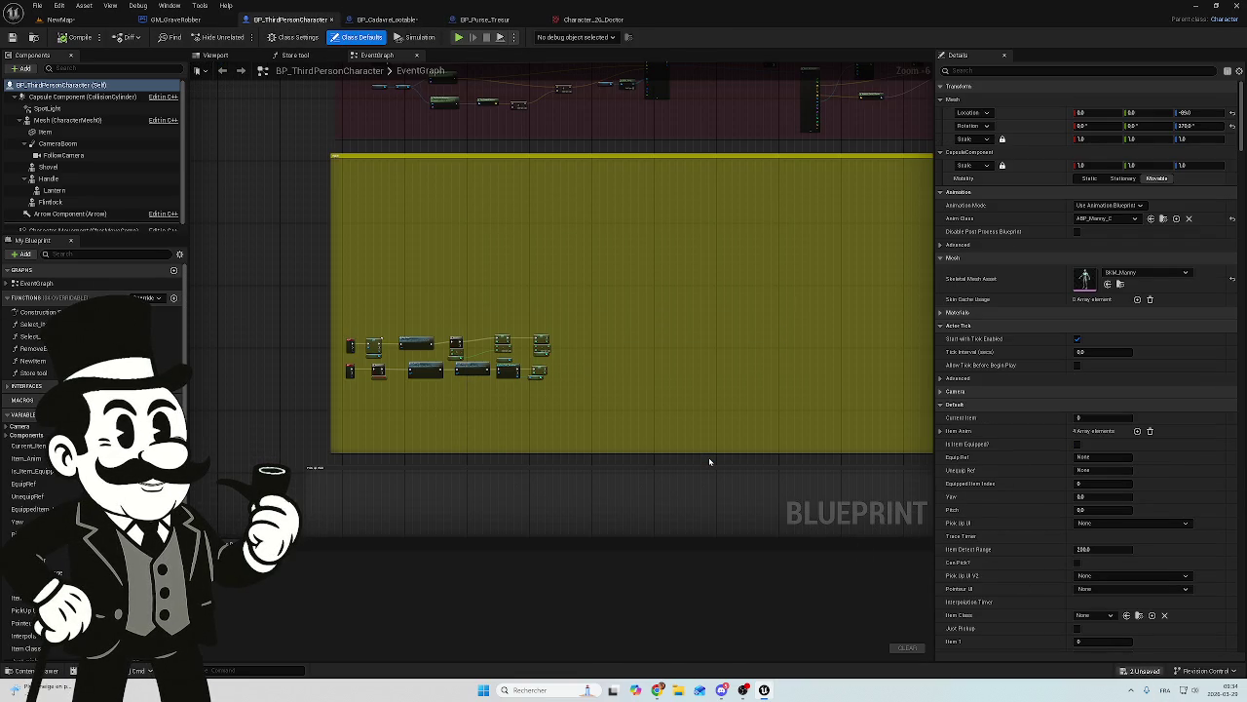
Step: Close the Character_20_Doctor texture and BP_Purse_Tresur tabs, returning to GM_GraveRobber
click(589, 19)
click(469, 21)
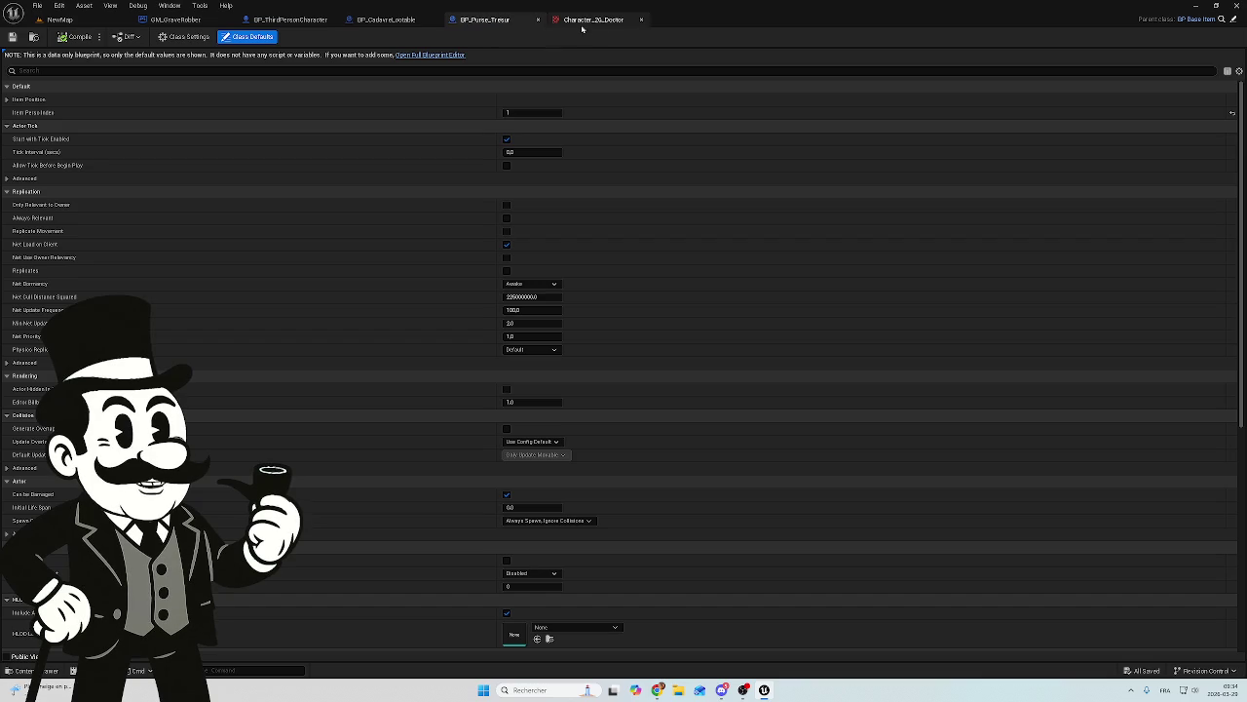
click(642, 19)
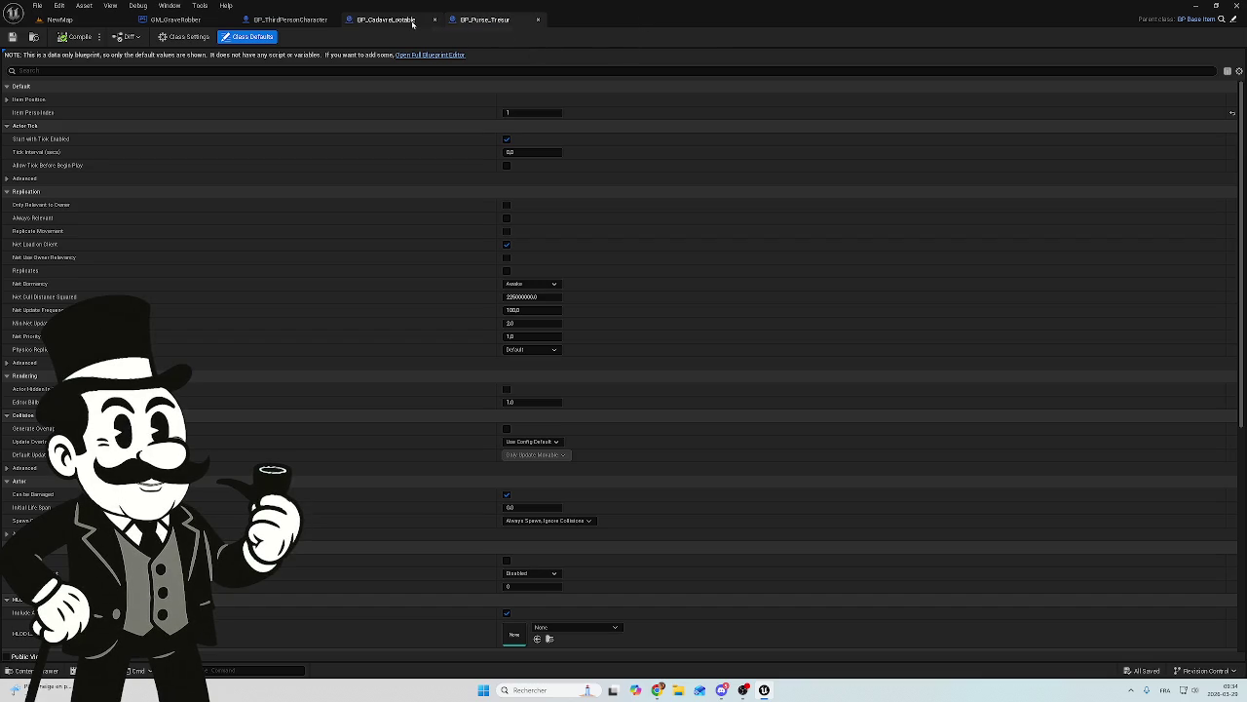
click(538, 20)
click(176, 20)
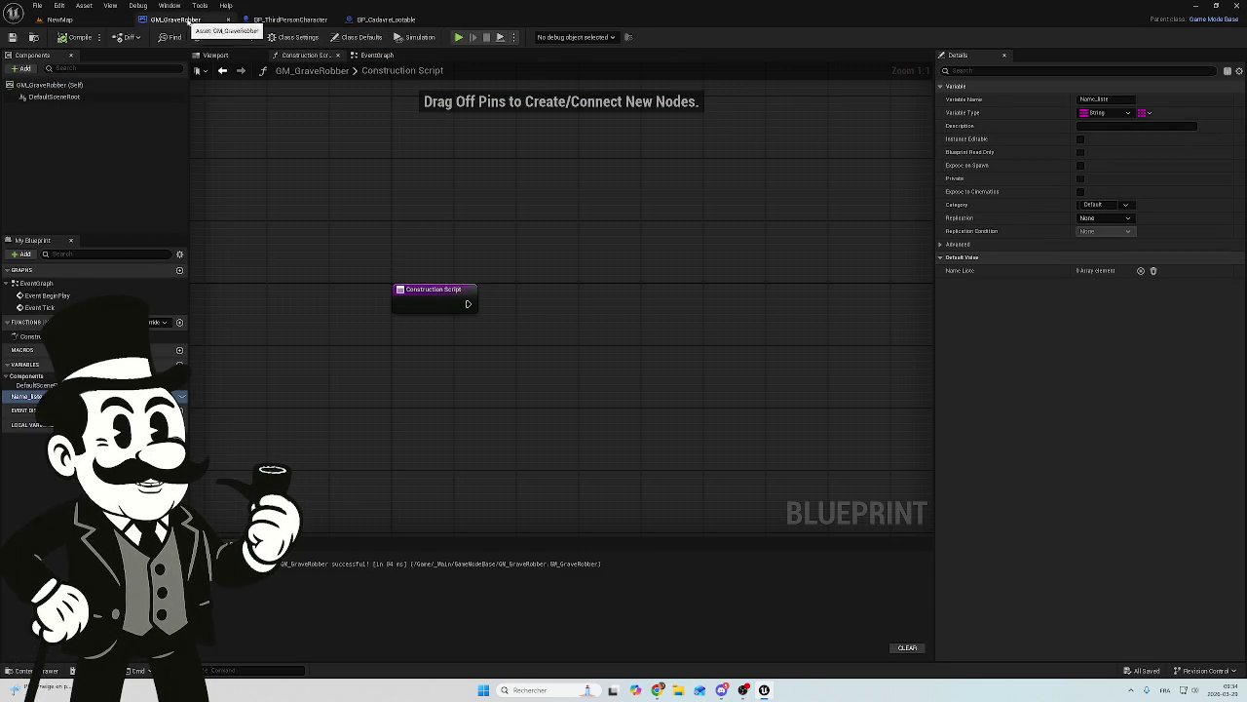
Step: Switch GM_GraveRobber from its EventGraph to the Viewport showing the skull preview
click(385, 54)
click(216, 56)
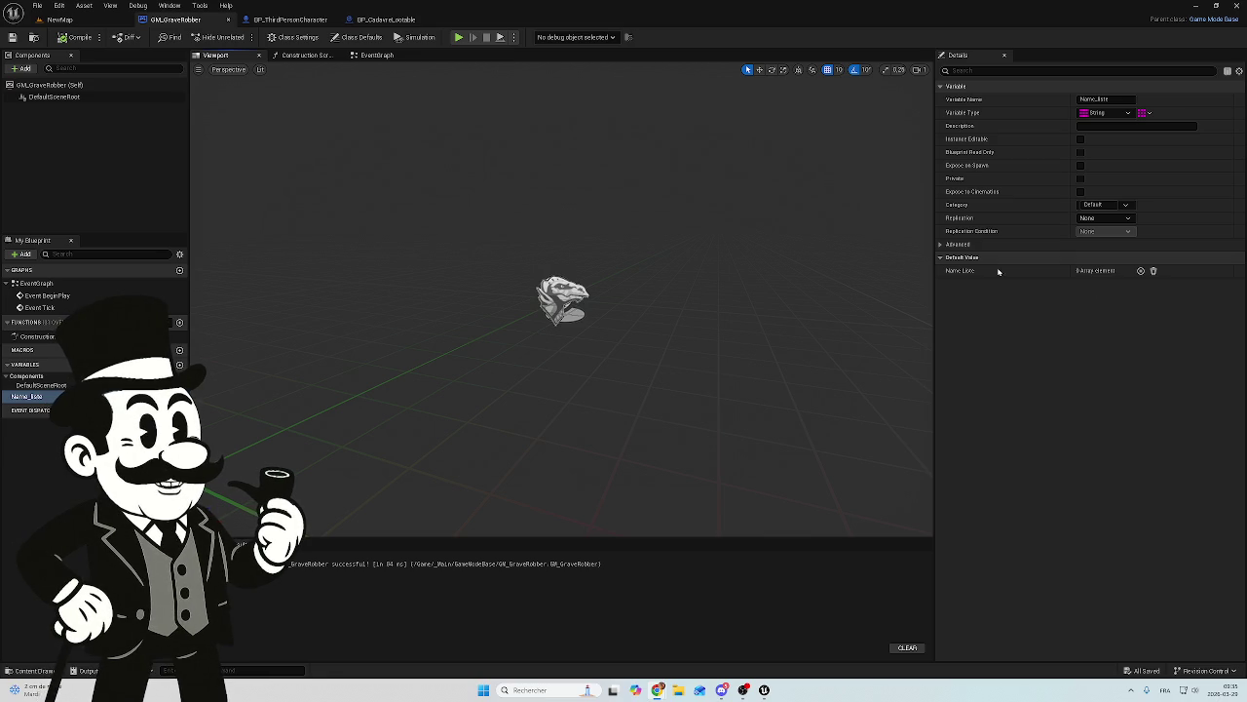
Step: Browse the Tools menu, then return to GM_GraveRobber's EventGraph with disabled BeginPlay and Tick
click(199, 5)
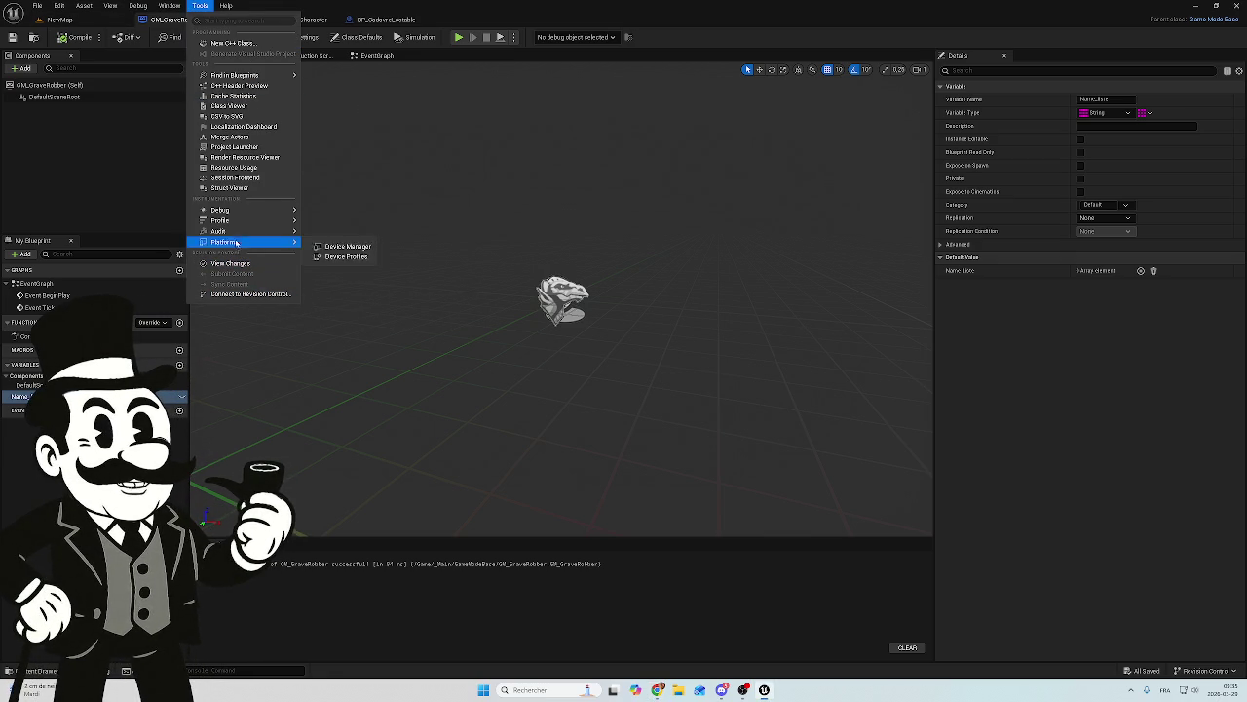
mouse_move(235, 213)
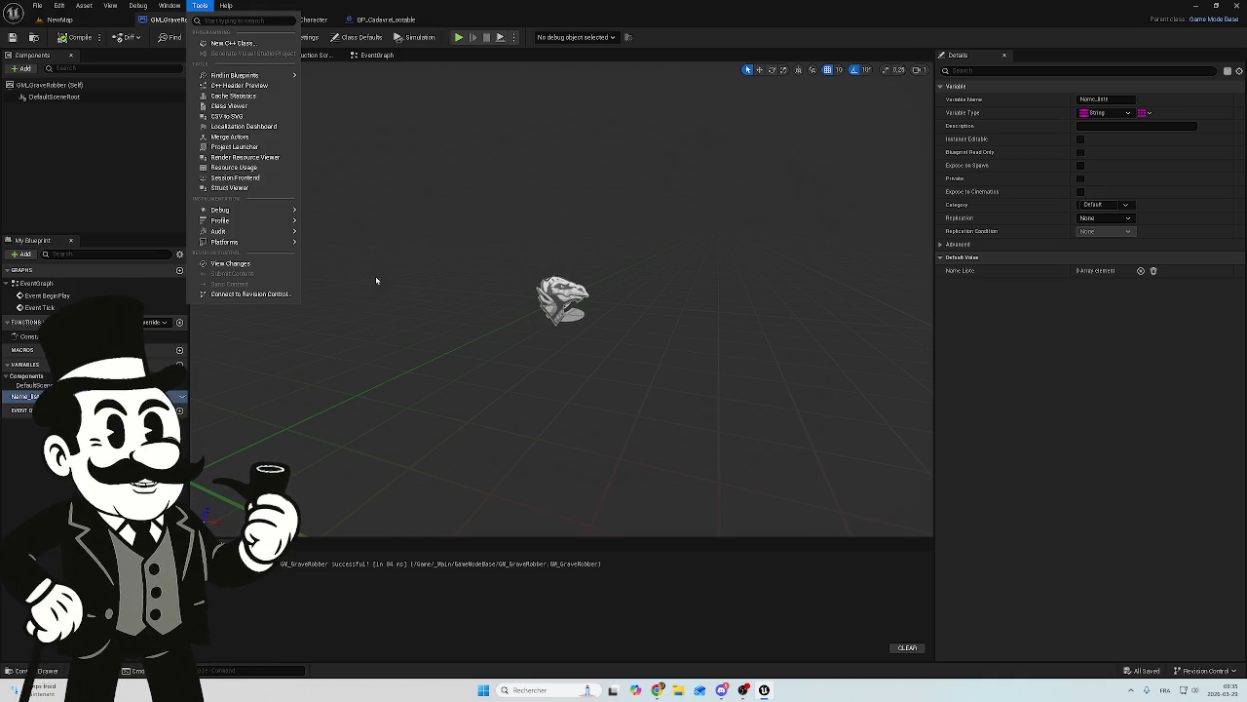
click(373, 55)
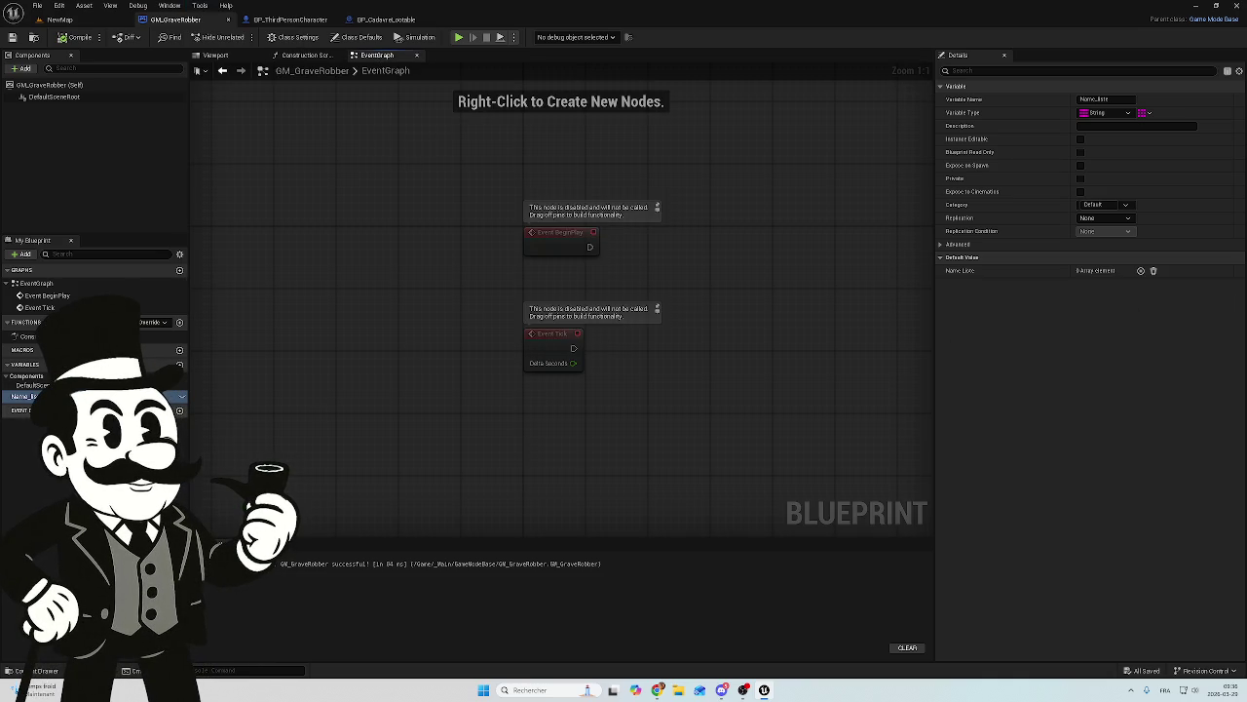
click(27, 395)
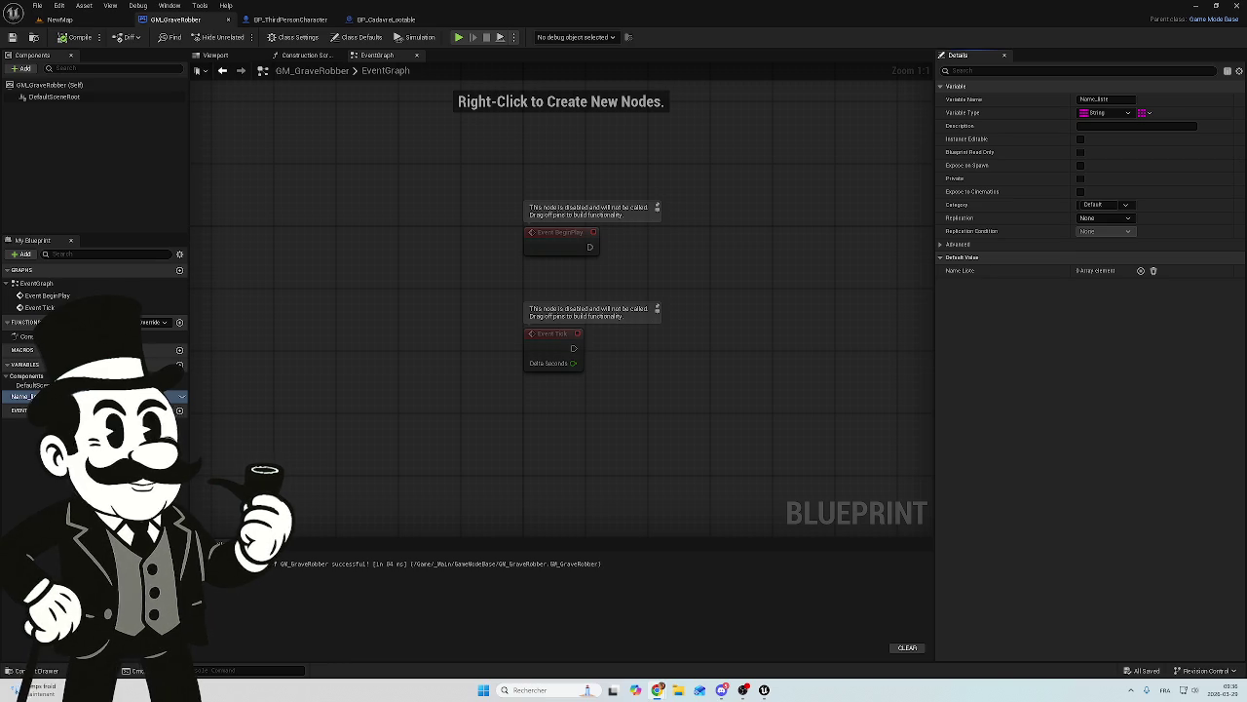
click(1141, 272)
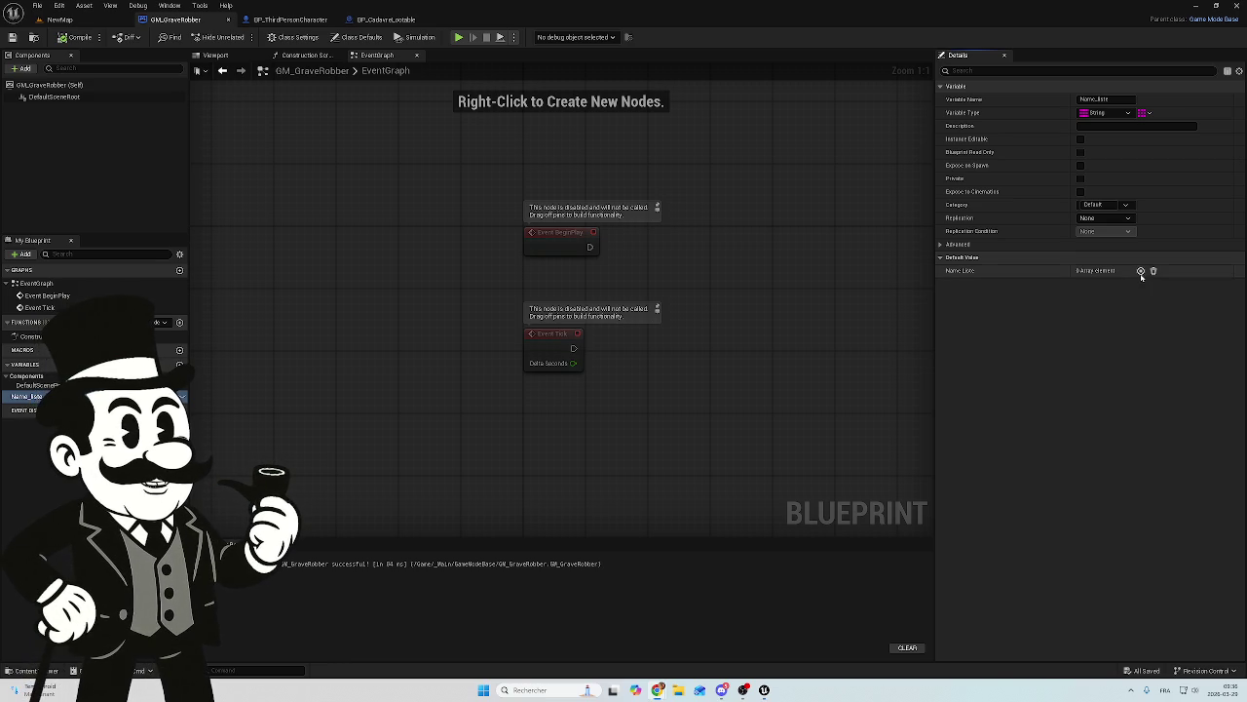
Step: Add two more elements to Name_Liste and enter character names in Index 0 and 1
click(1143, 273)
click(1141, 271)
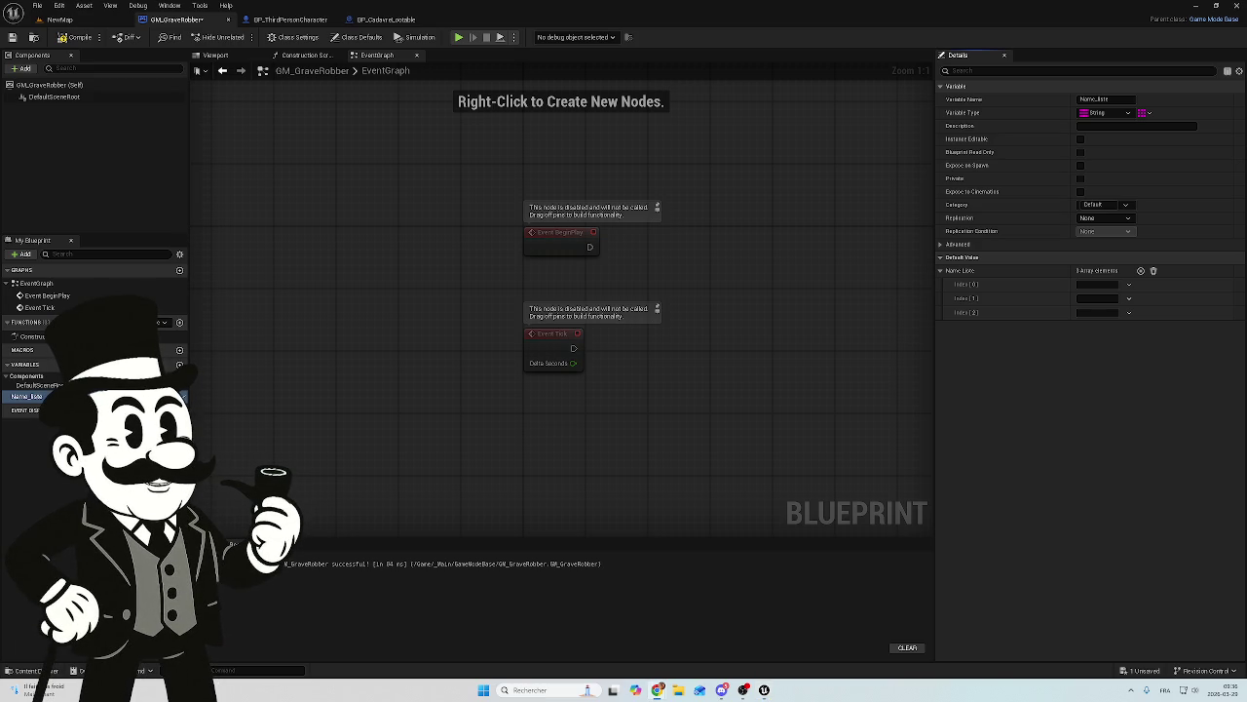
click(1097, 283)
text(Edmund Sterling)
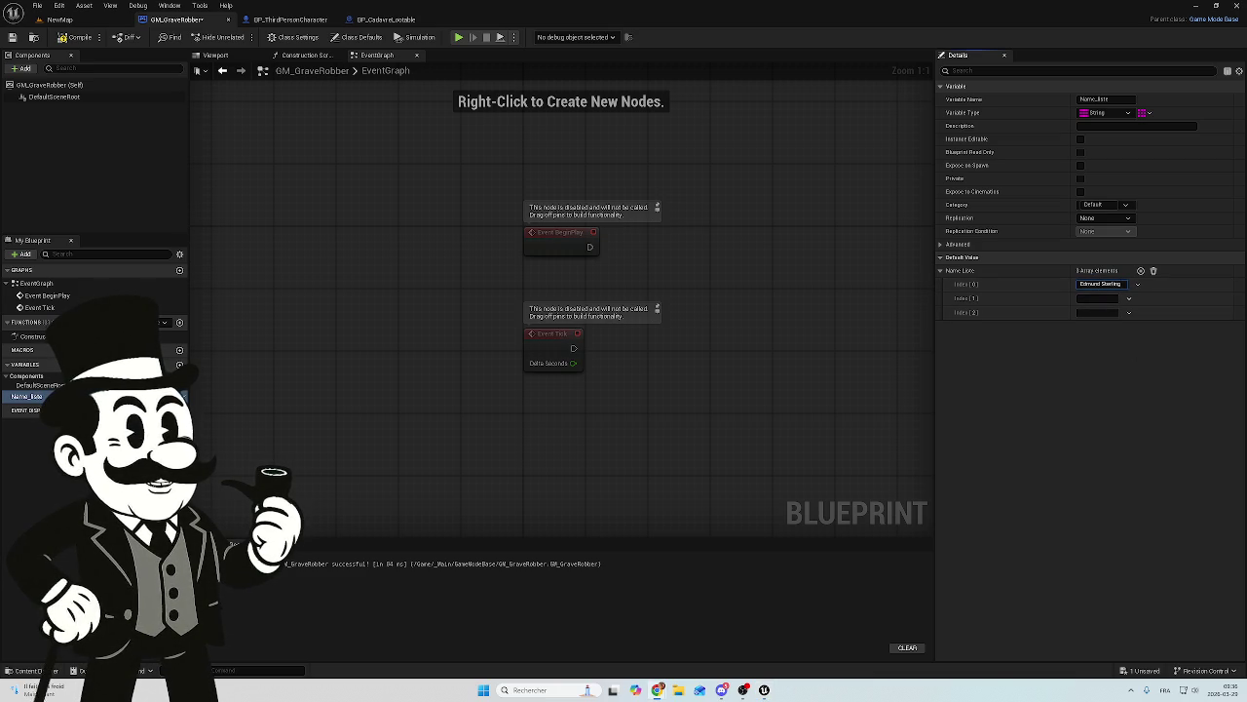
click(1098, 299)
text(Phineas Crow)
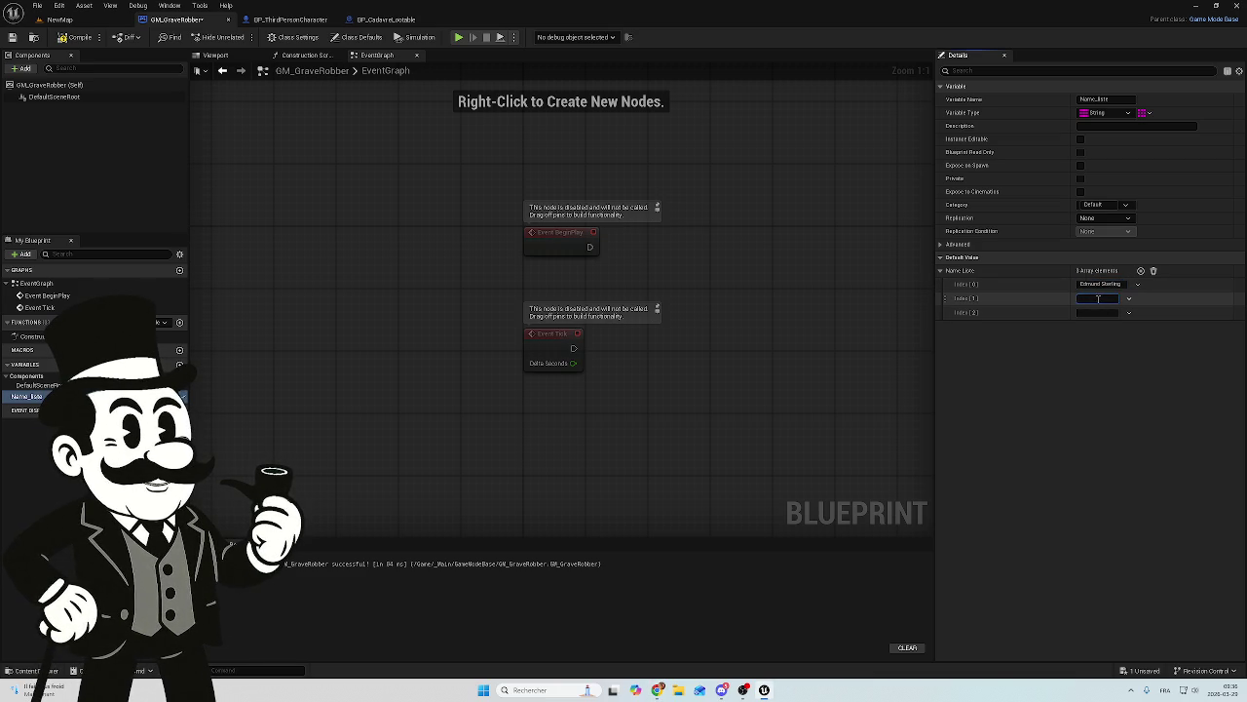
click(1127, 358)
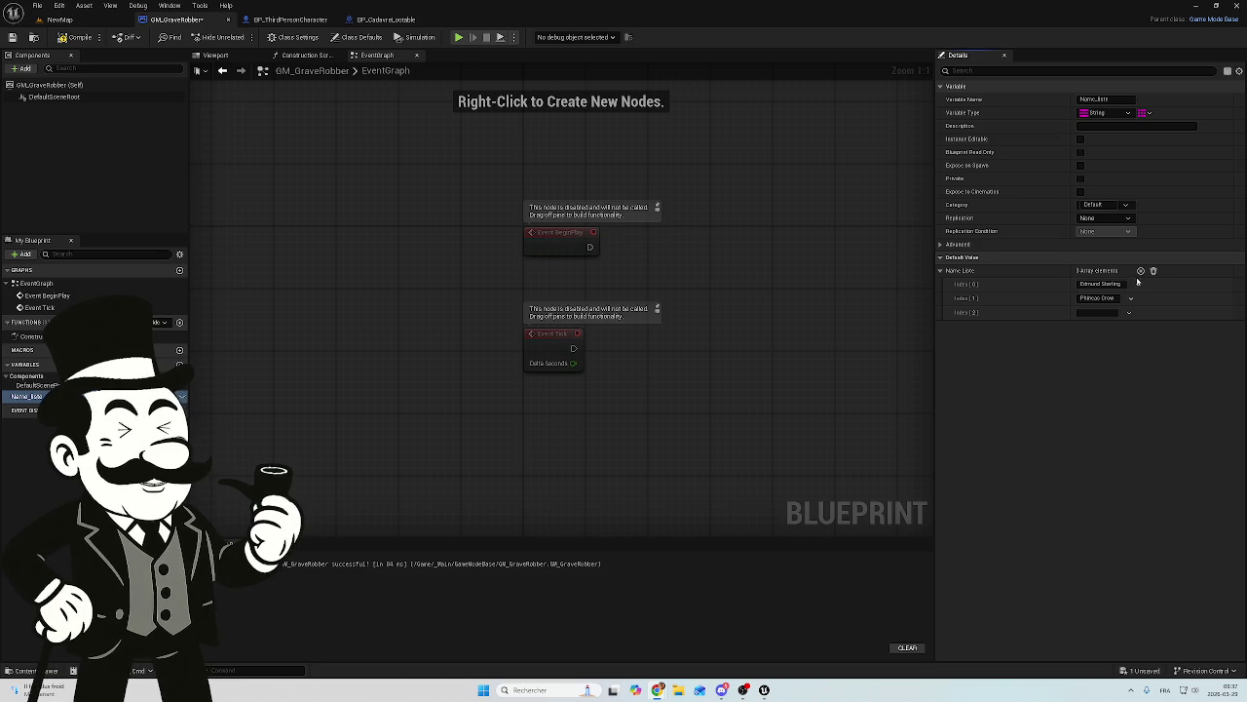
Step: Enter a character name in Index 2 and compile the blueprint with F7
click(1098, 312)
text(Alistair Vance)
key(Return)
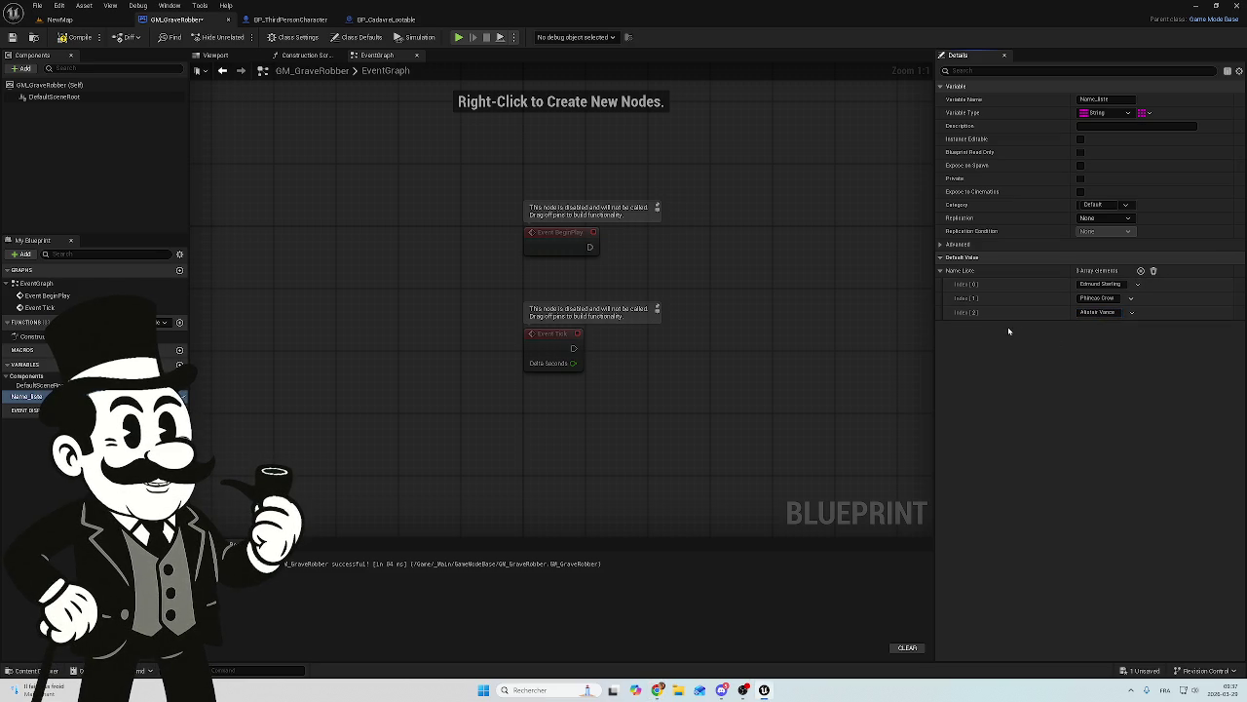
key(F7)
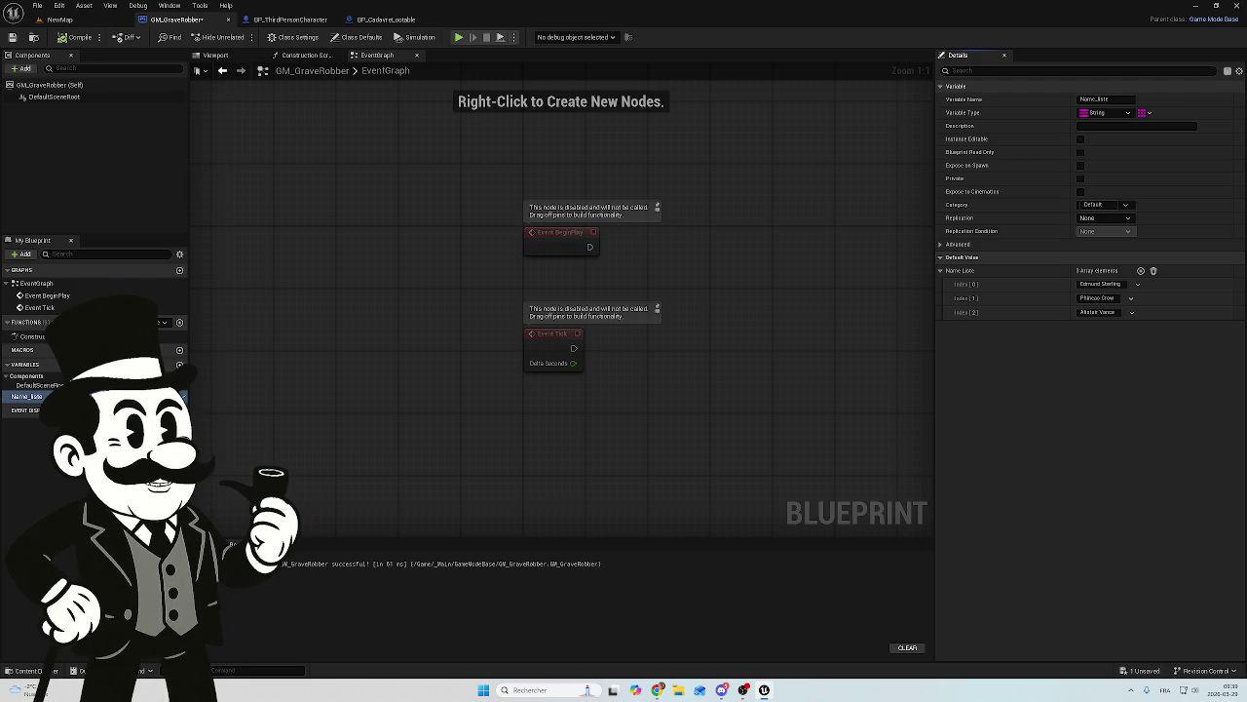
drag(660, 250, 569, 266)
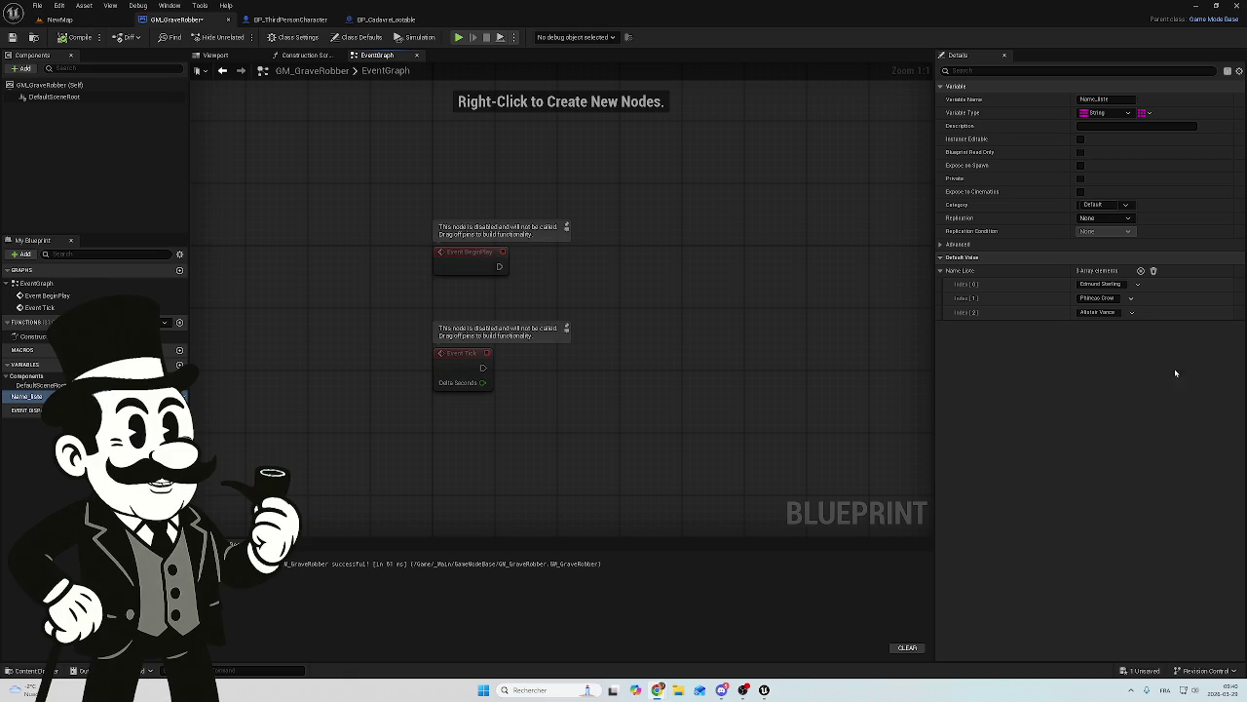
click(1140, 270)
Step: Add two Name List elements and enter 2, 3, 4 and 5 into Index 4–7
click(1140, 269)
click(1141, 270)
click(1140, 270)
click(1141, 270)
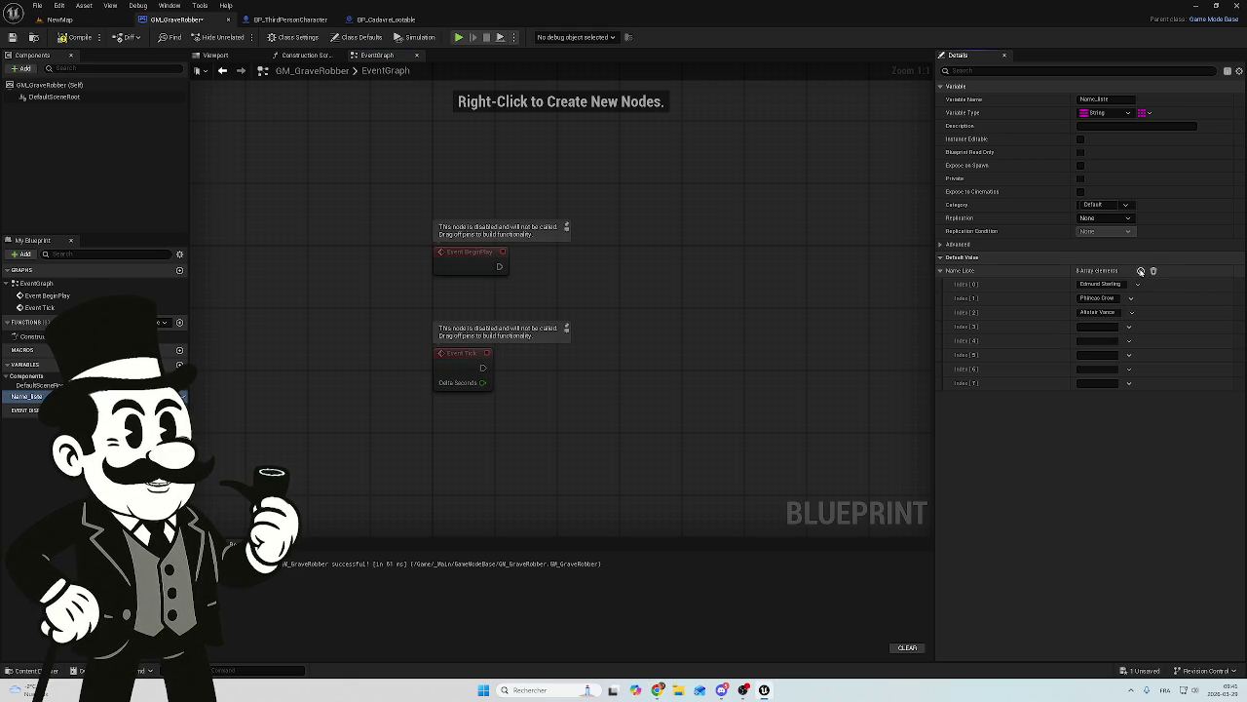
click(1091, 341)
text(2)
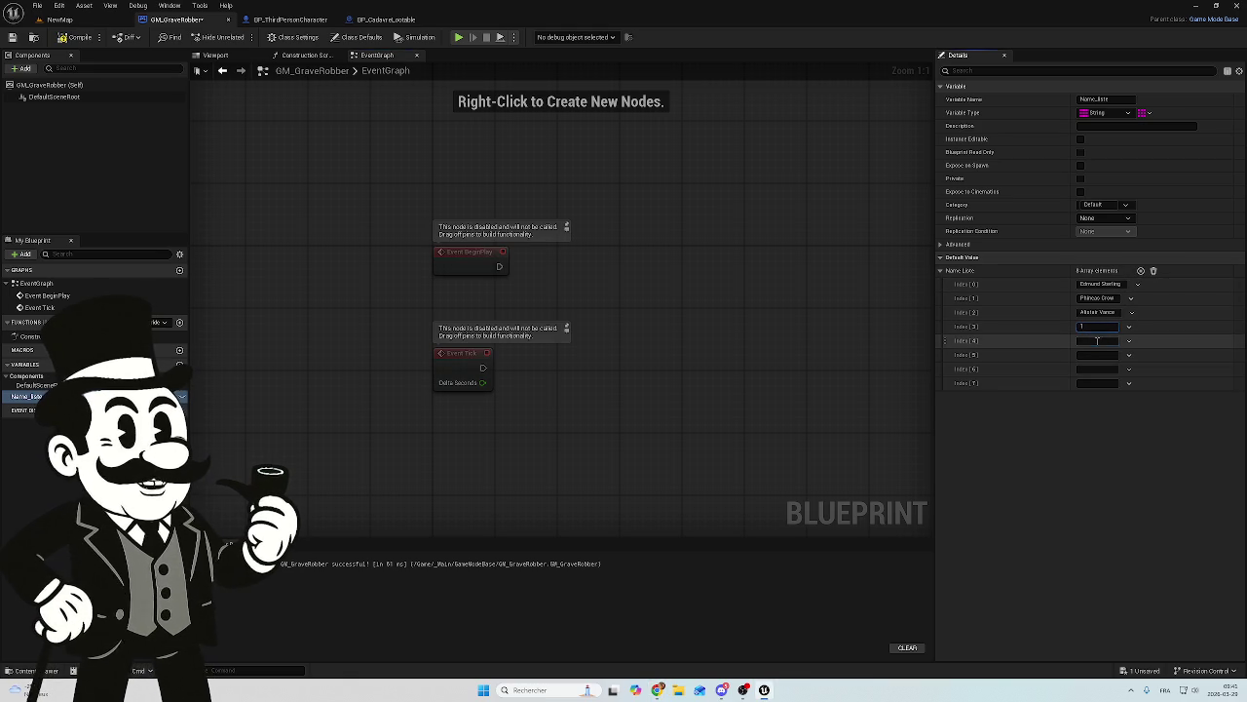
click(1097, 354)
text(3)
click(1096, 369)
text(4)
click(1096, 382)
text(5)
click(1084, 426)
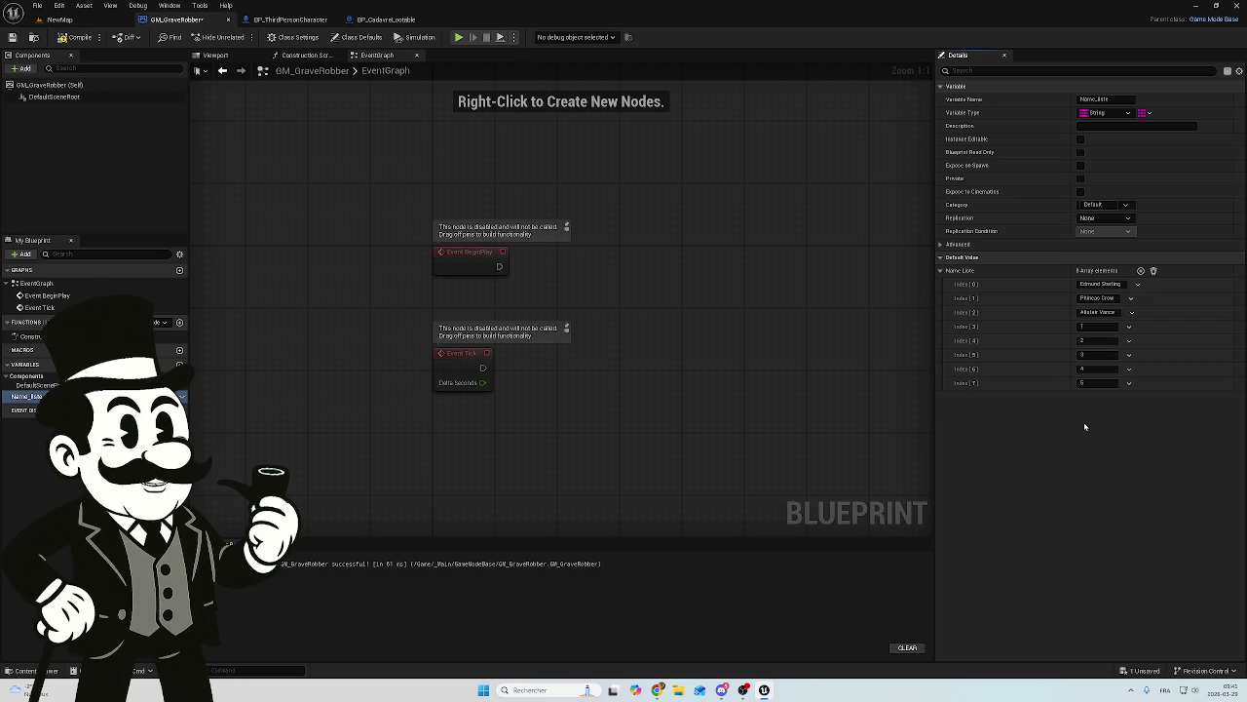
Step: Add more Name List elements and fill Index 9 and 10 with 7 and 8
click(1141, 270)
click(1140, 270)
click(1140, 270)
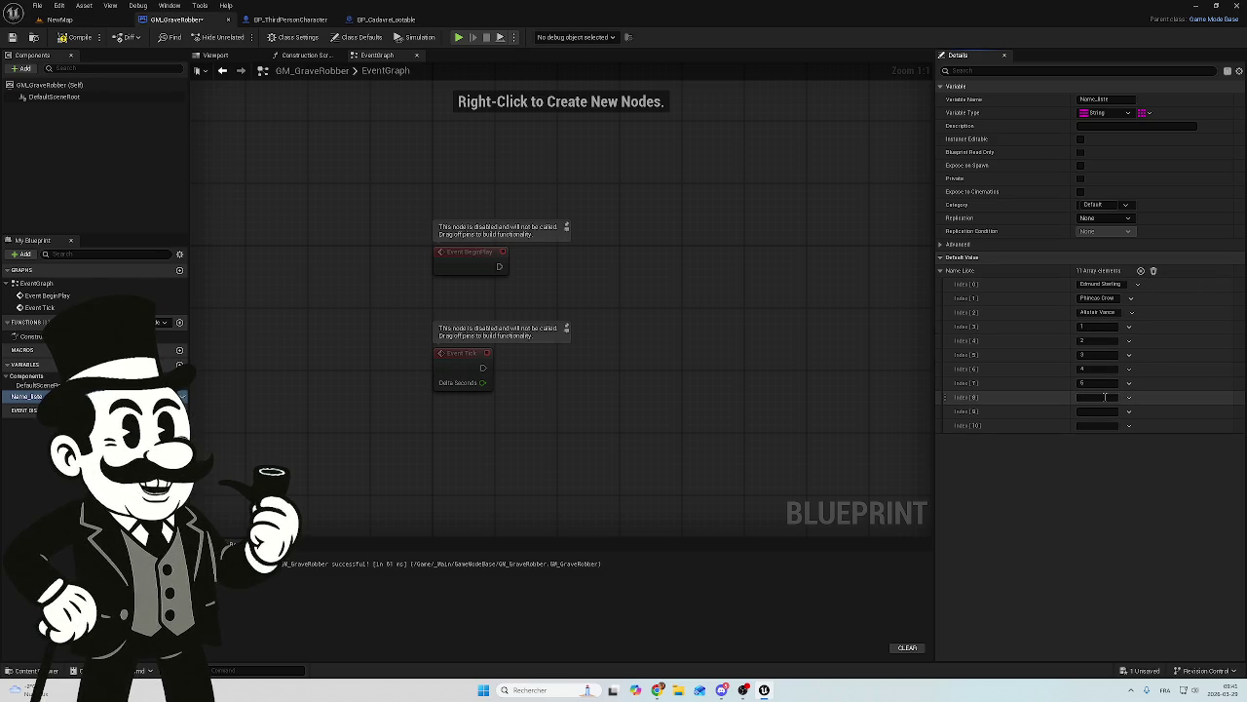
text(6)
click(1092, 410)
text(7)
click(1091, 425)
text(8)
click(1119, 476)
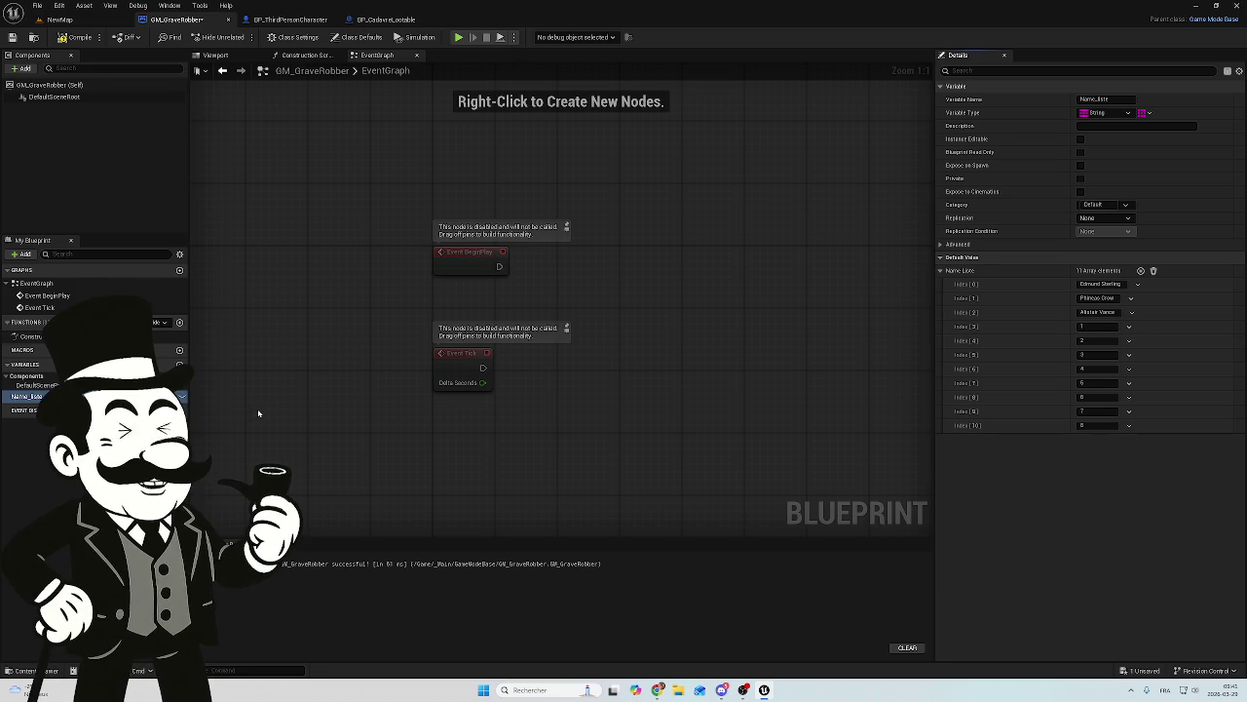
key(F2)
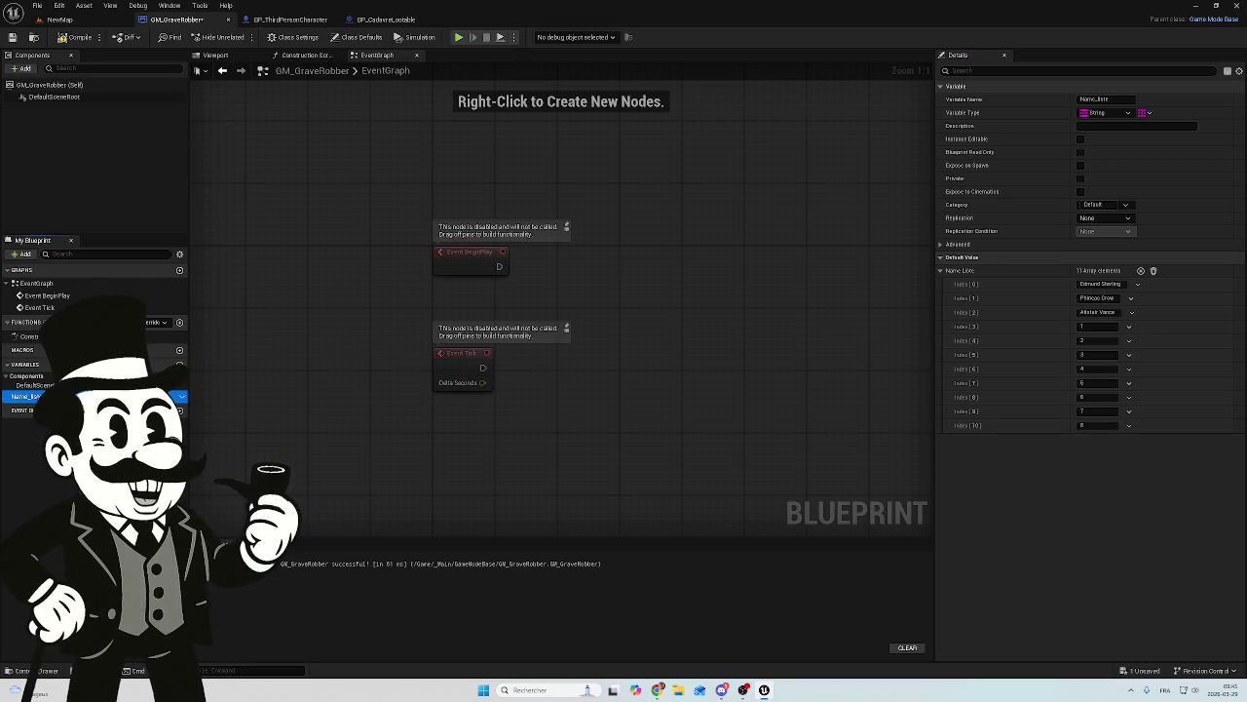
Step: Create a new variable named Name_to_find, compile, and add its first default element
key(Return)
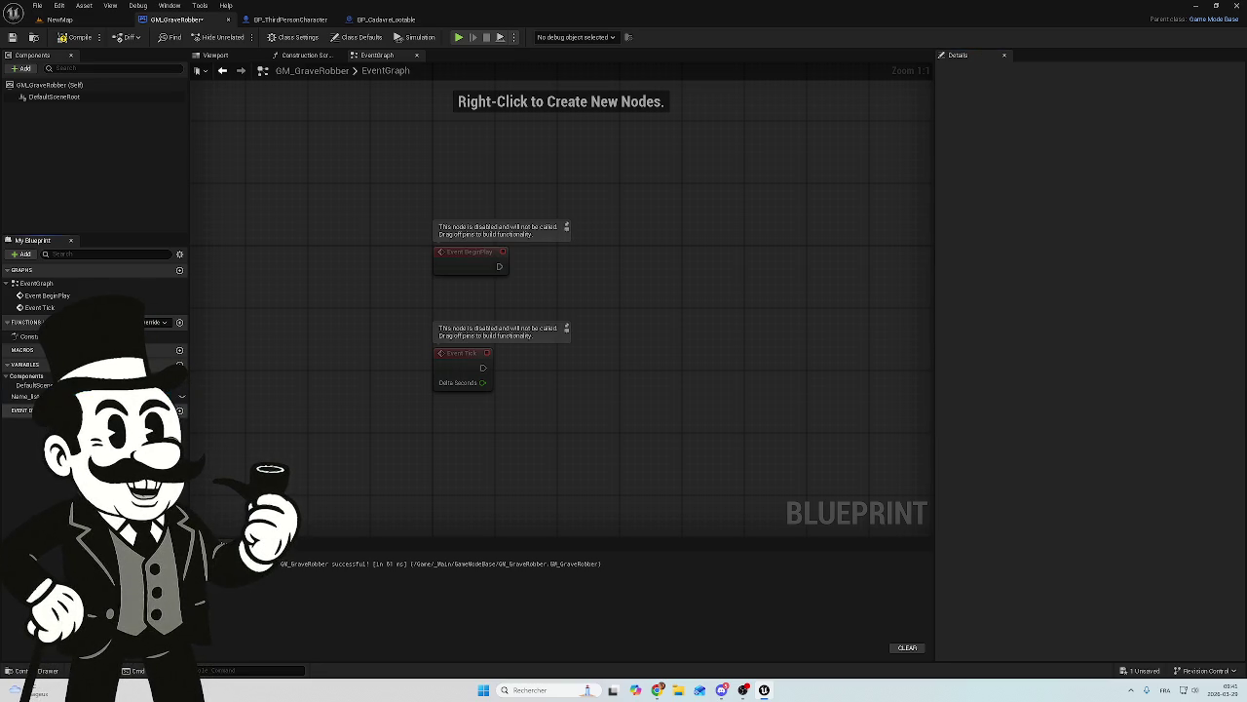
click(179, 363)
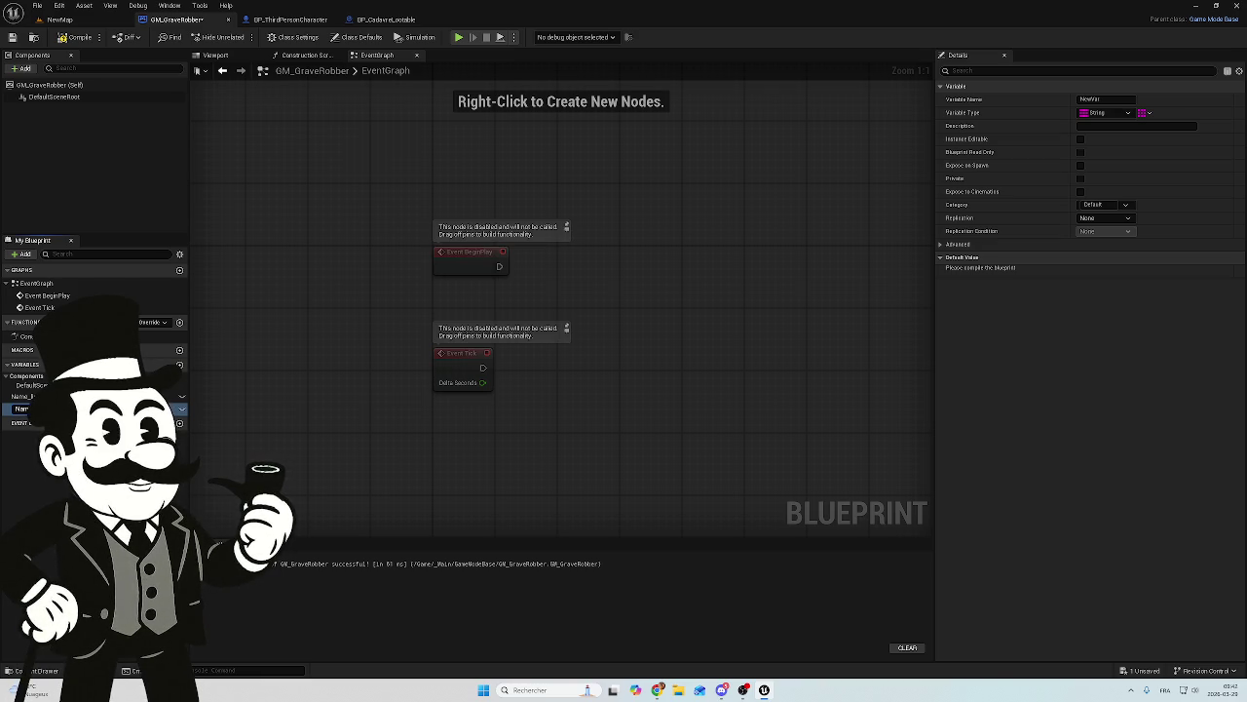
key(Return)
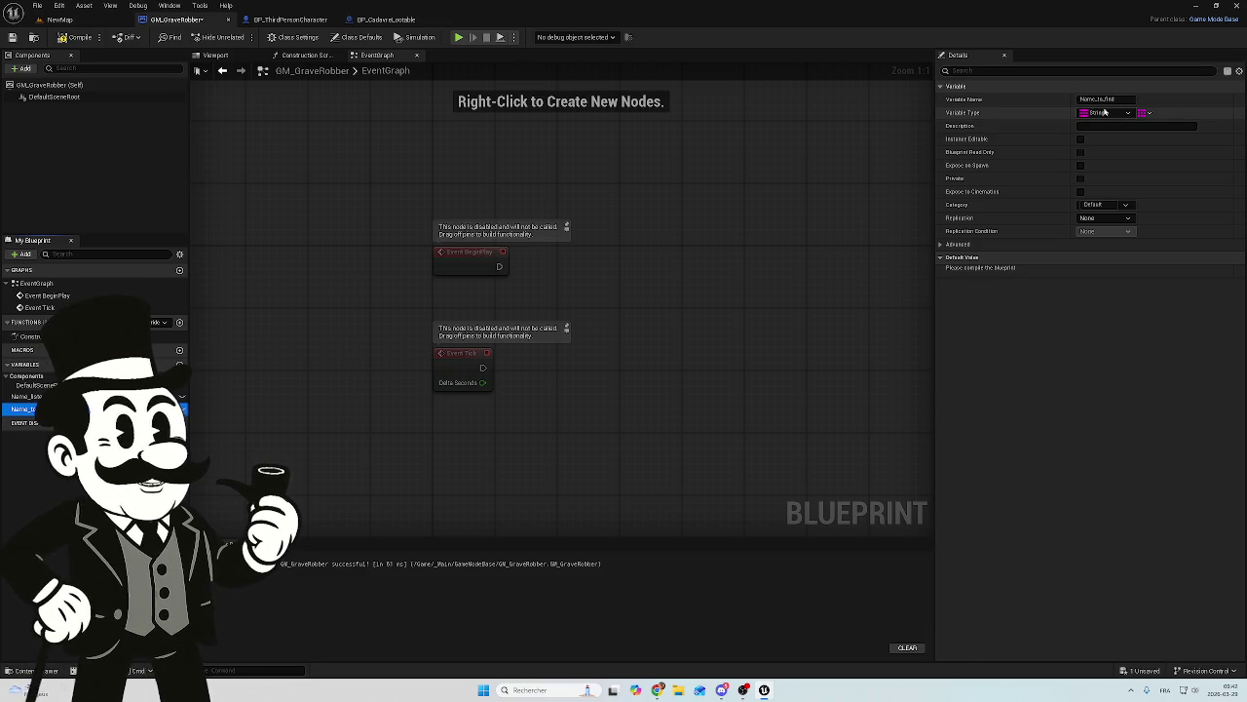
key(F7)
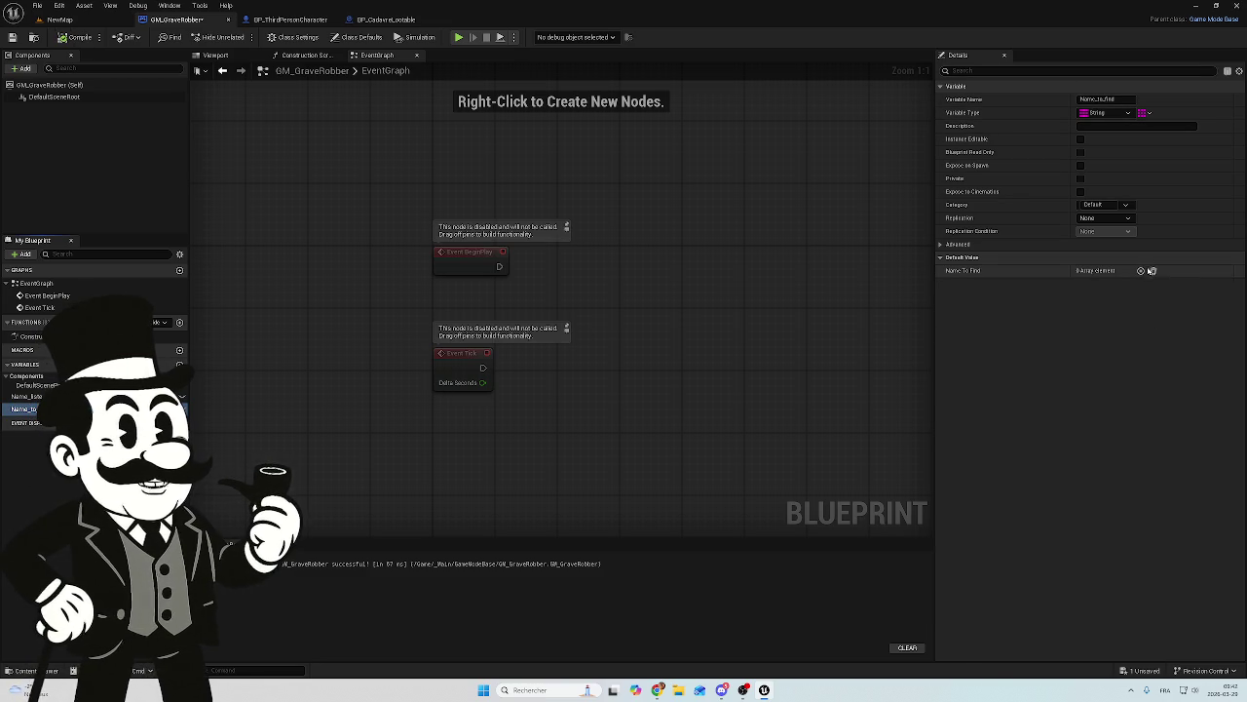
click(1141, 271)
Step: Add two more default elements to Name To Find, giving it three
click(1141, 271)
click(1141, 271)
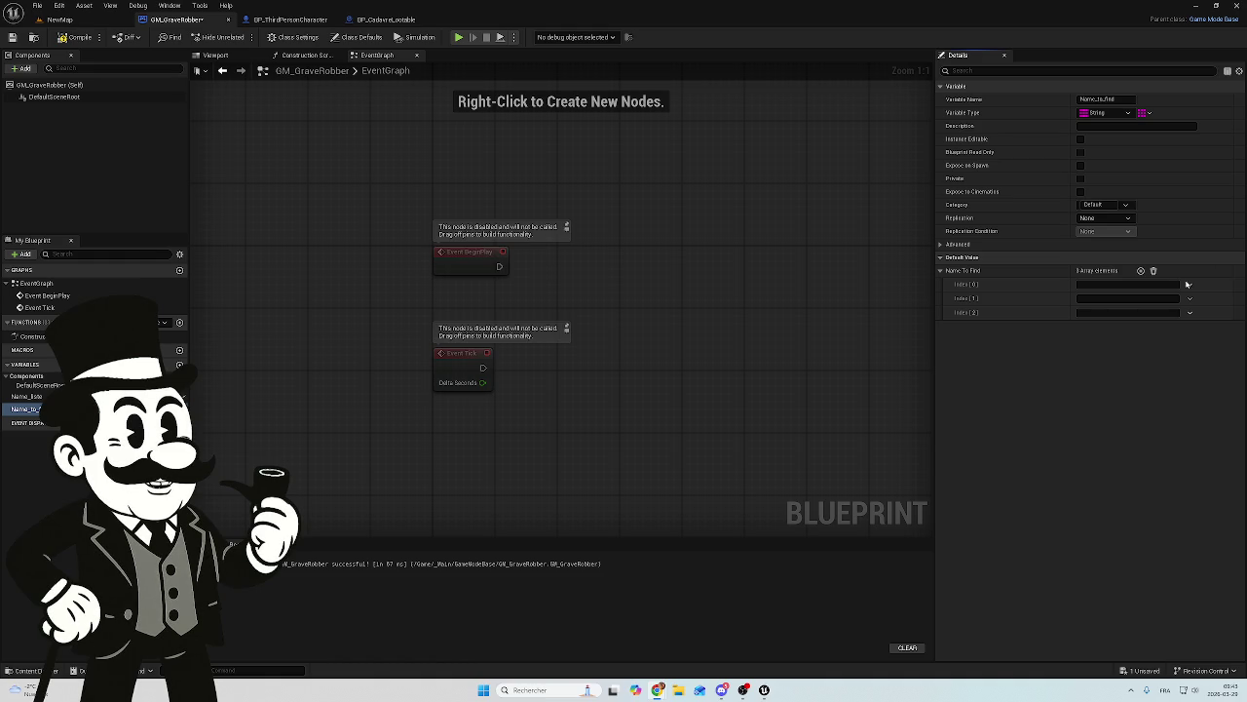
Step: Wire a Shuffle node, found by searching 'shu', after Event BeginPlay and nudge it upward
mouse_move(499, 266)
mouse_down()
mouse_move(630, 280)
mouse_move(618, 271)
mouse_up()
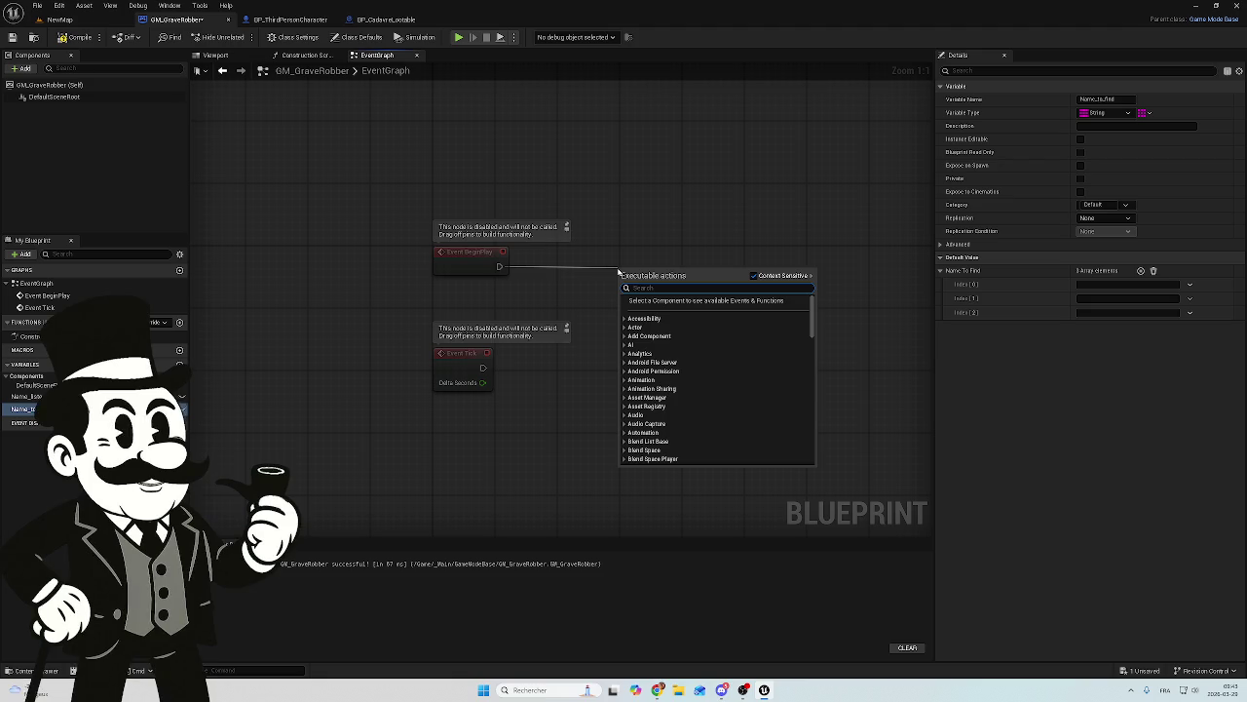
text(su)
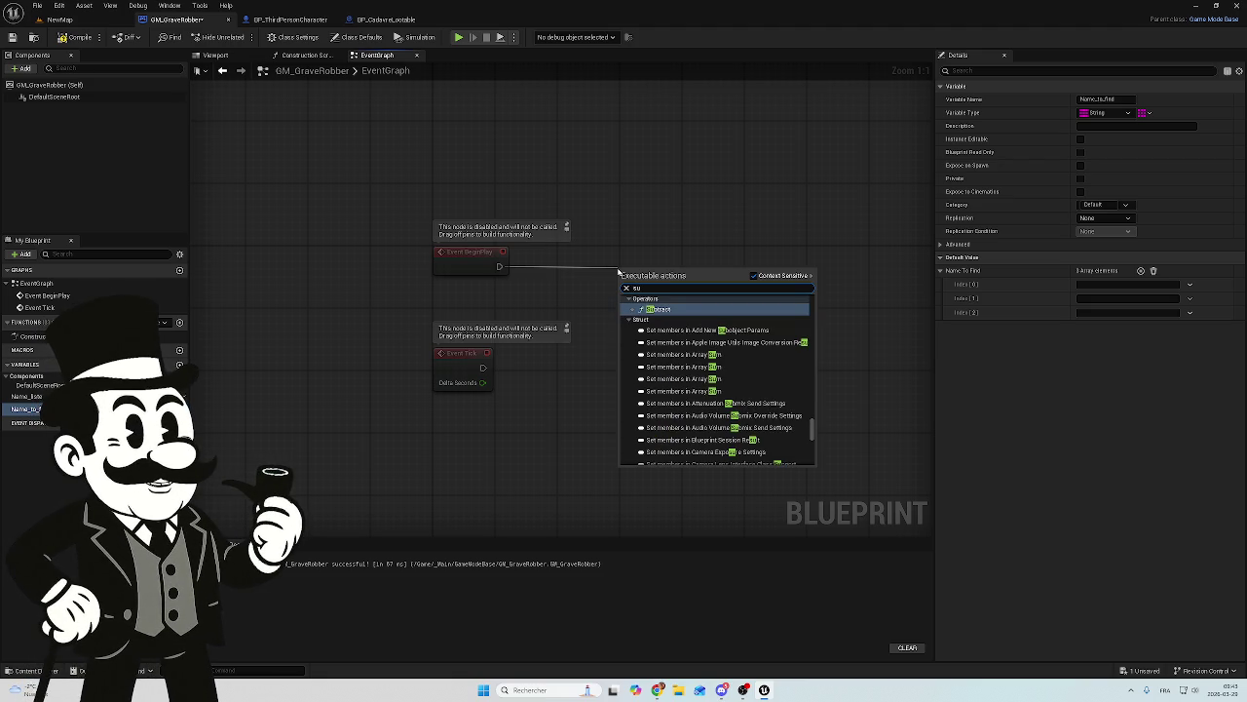
key(BackSpace)
text(h)
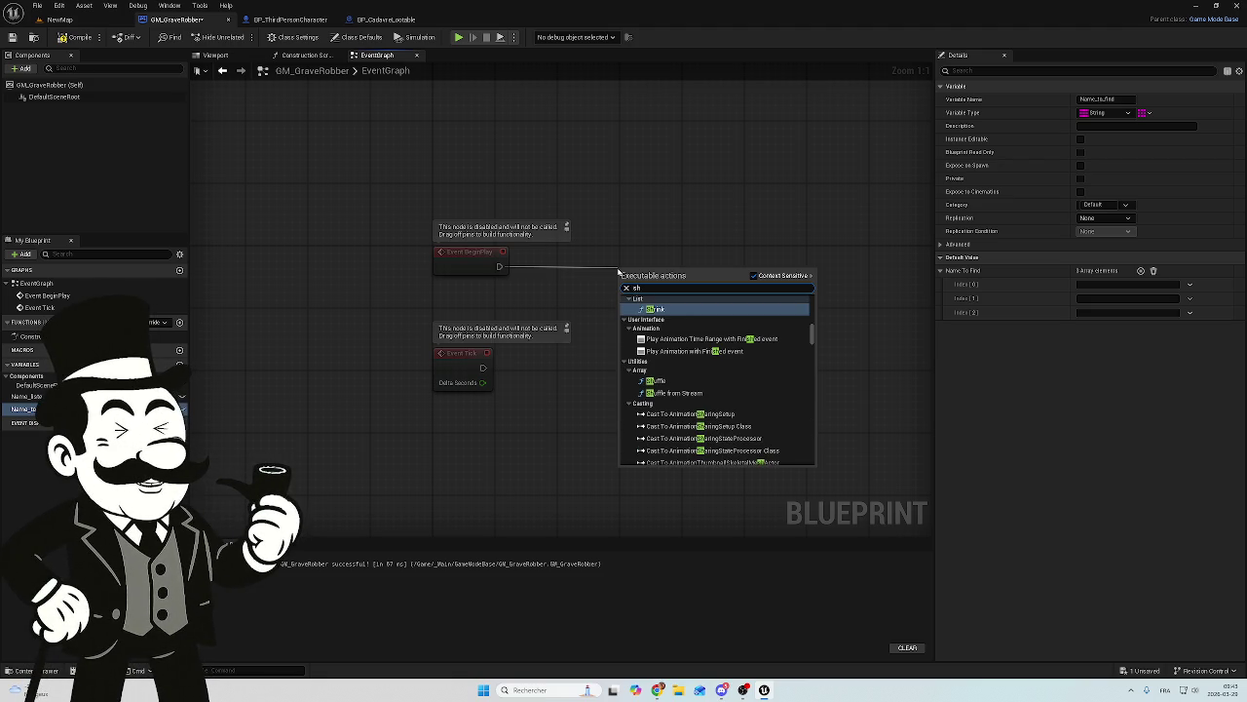
text(u)
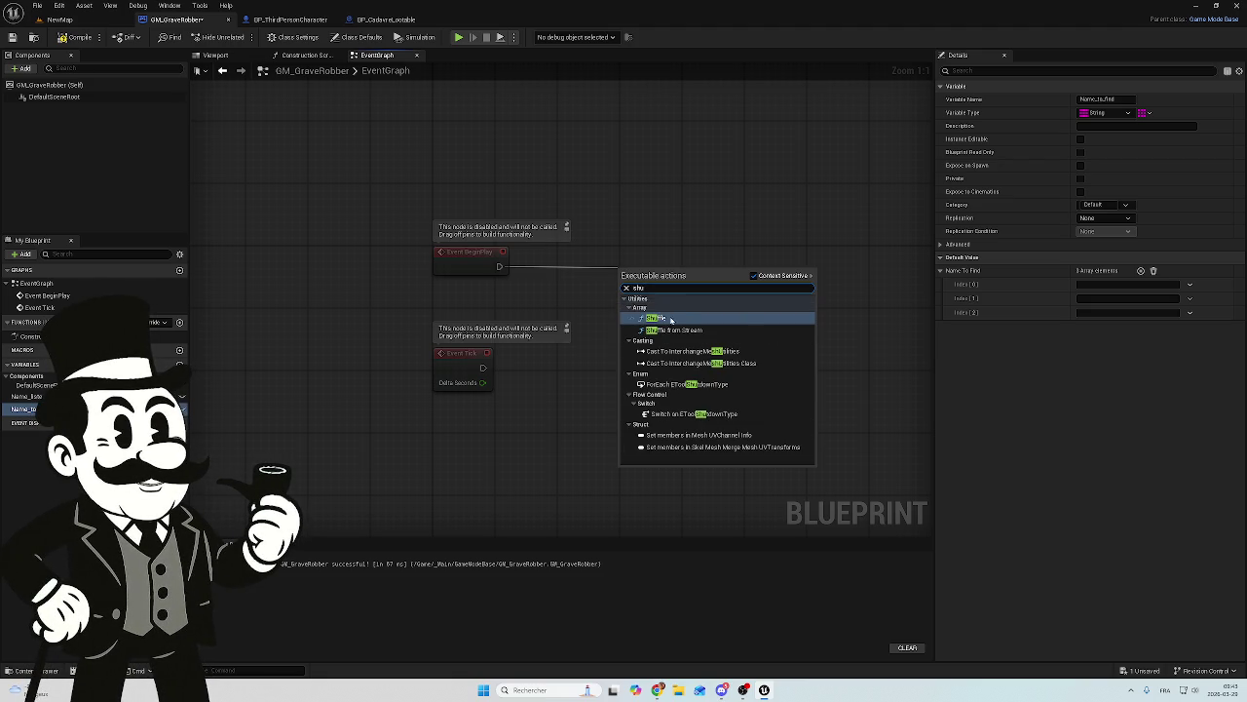
click(669, 319)
drag(667, 266, 702, 224)
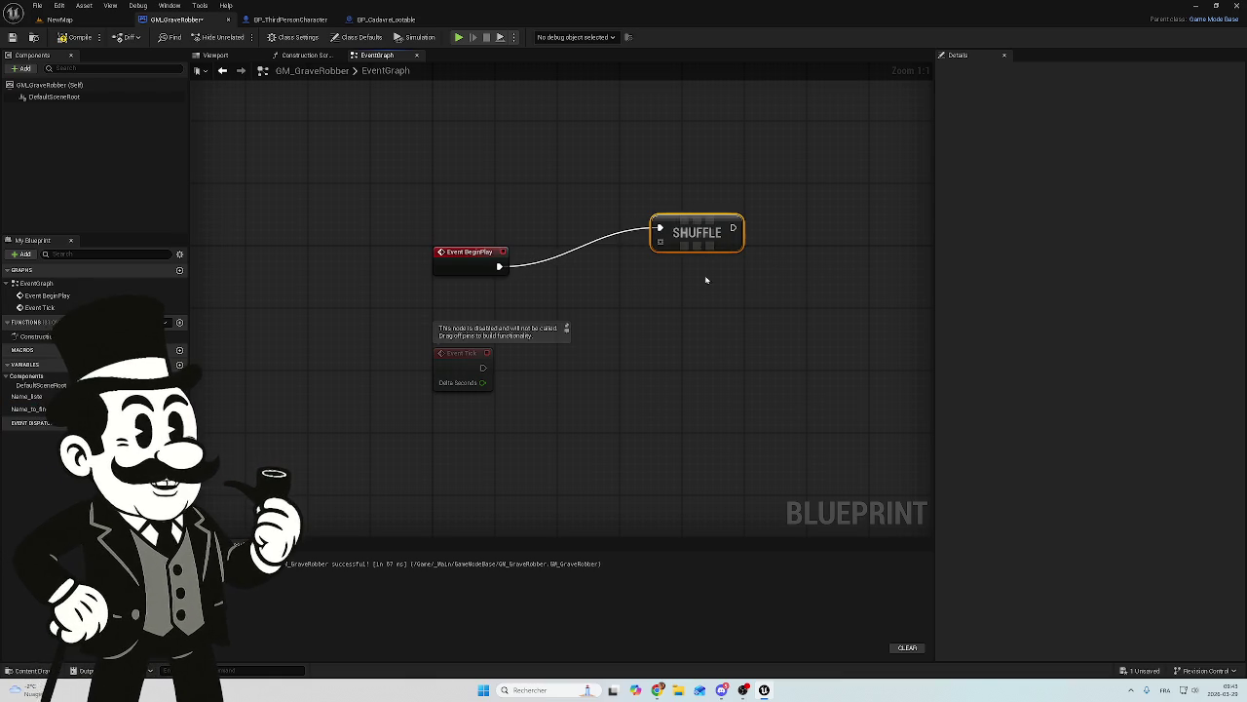
Step: Place a Name_Liste getter for Shuffle and straighten the BeginPlay–Shuffle link with Q
mouse_move(24, 396)
mouse_down()
mouse_move(410, 361)
mouse_move(623, 304)
mouse_move(606, 300)
mouse_move(660, 240)
mouse_up()
click(637, 316)
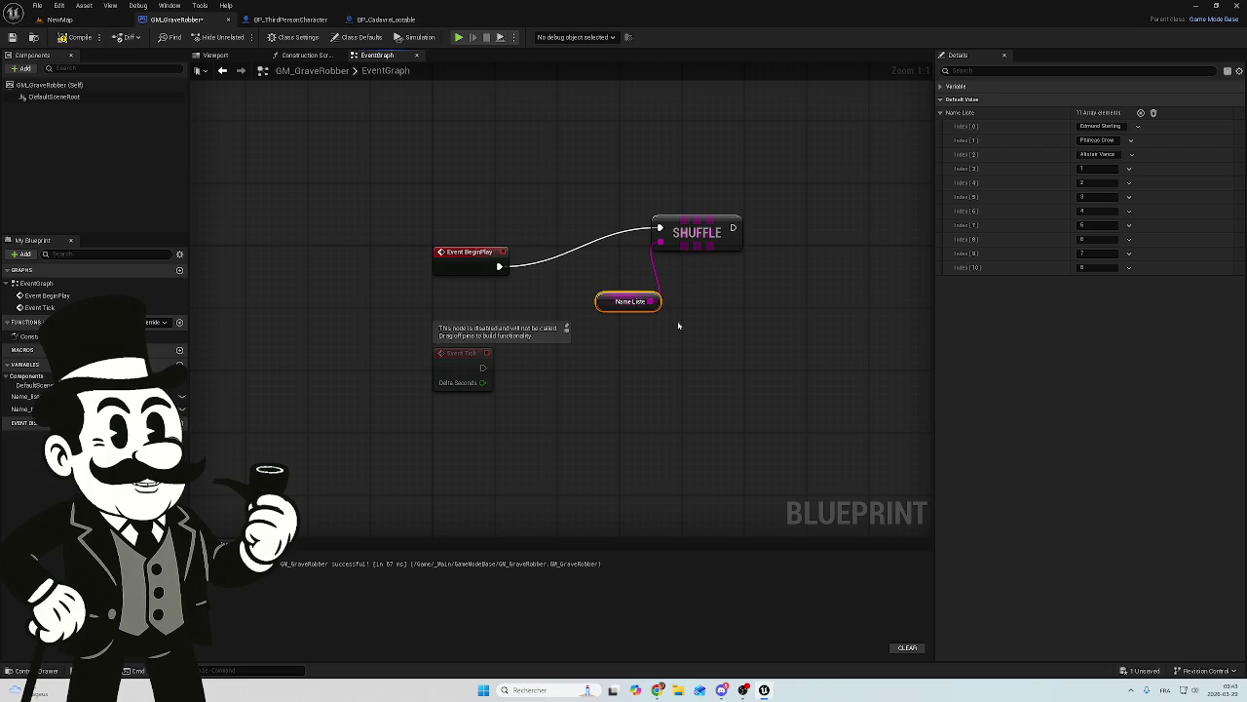
drag(746, 174, 452, 294)
key(q)
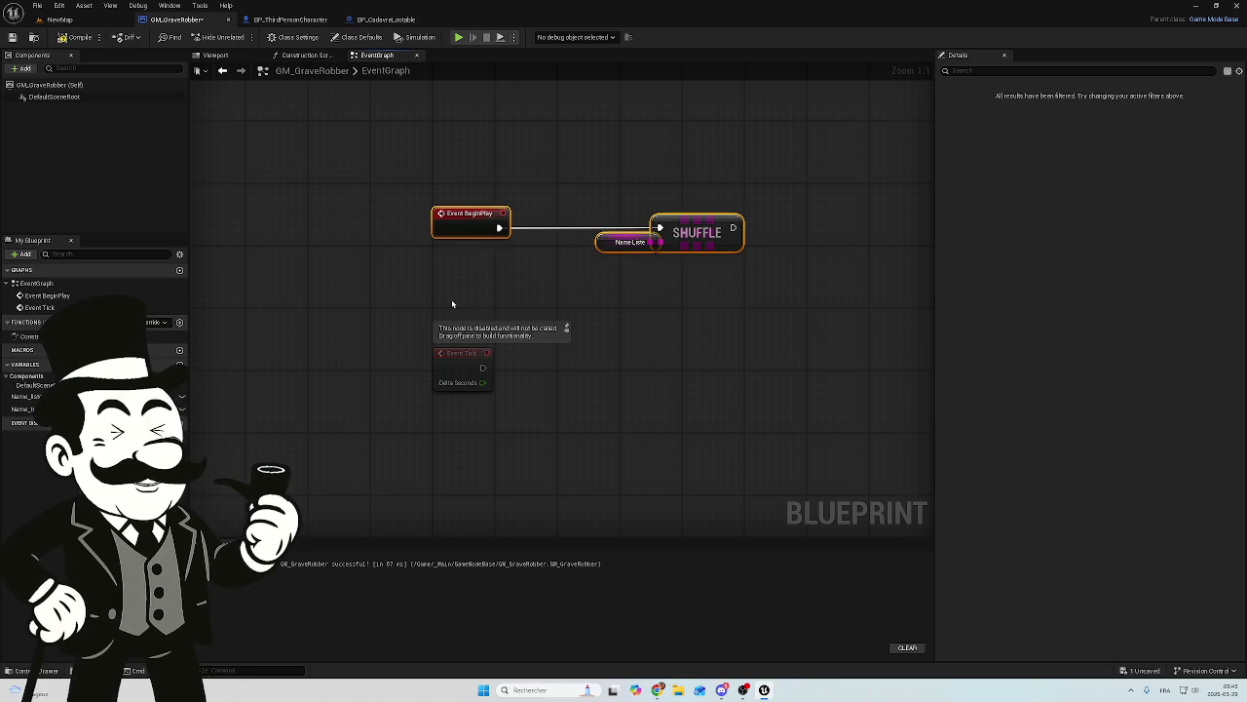
Step: Rearrange Event BeginPlay, Name Liste and SHUFFLE into one neatly aligned row
click(760, 187)
click(698, 219)
drag(698, 224, 729, 225)
click(512, 173)
drag(473, 216, 549, 216)
mouse_move(764, 173)
mouse_down()
mouse_move(552, 245)
mouse_move(537, 221)
mouse_move(489, 202)
mouse_move(497, 172)
mouse_up()
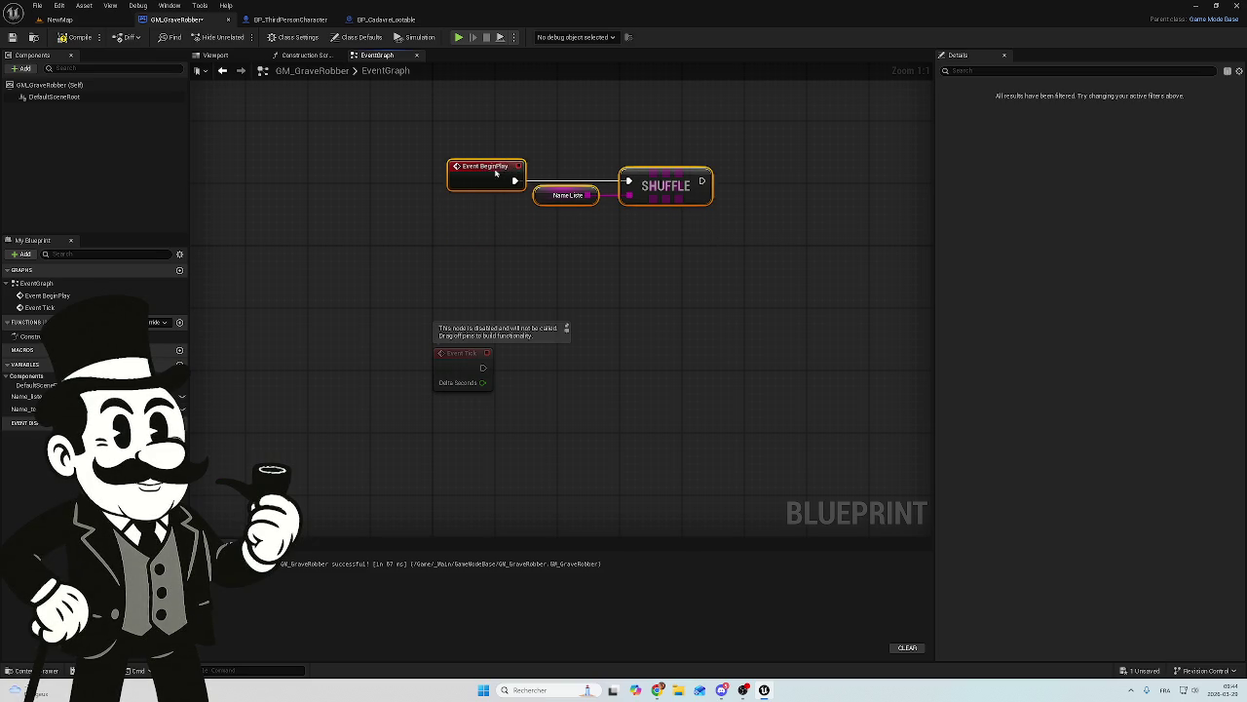
scroll(740, 286, down, 3)
scroll(637, 334, up, 2)
click(496, 234)
drag(496, 234, 351, 294)
drag(370, 242, 397, 214)
click(545, 306)
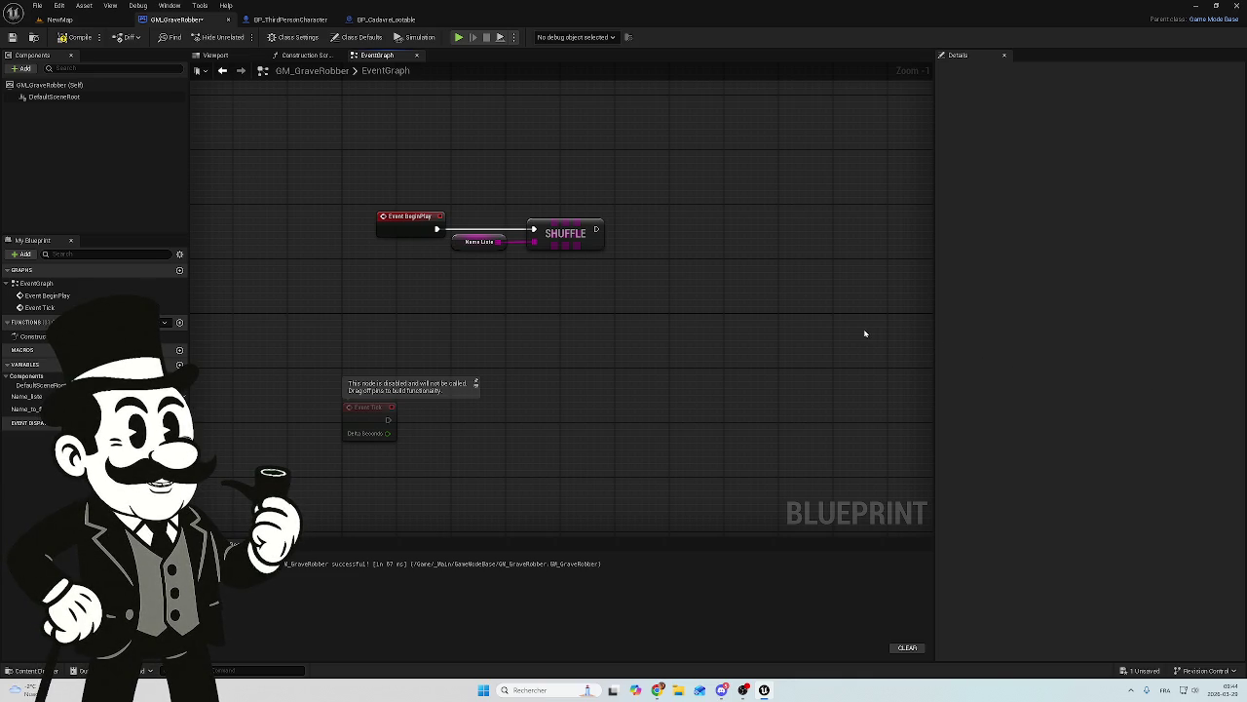
click(60, 20)
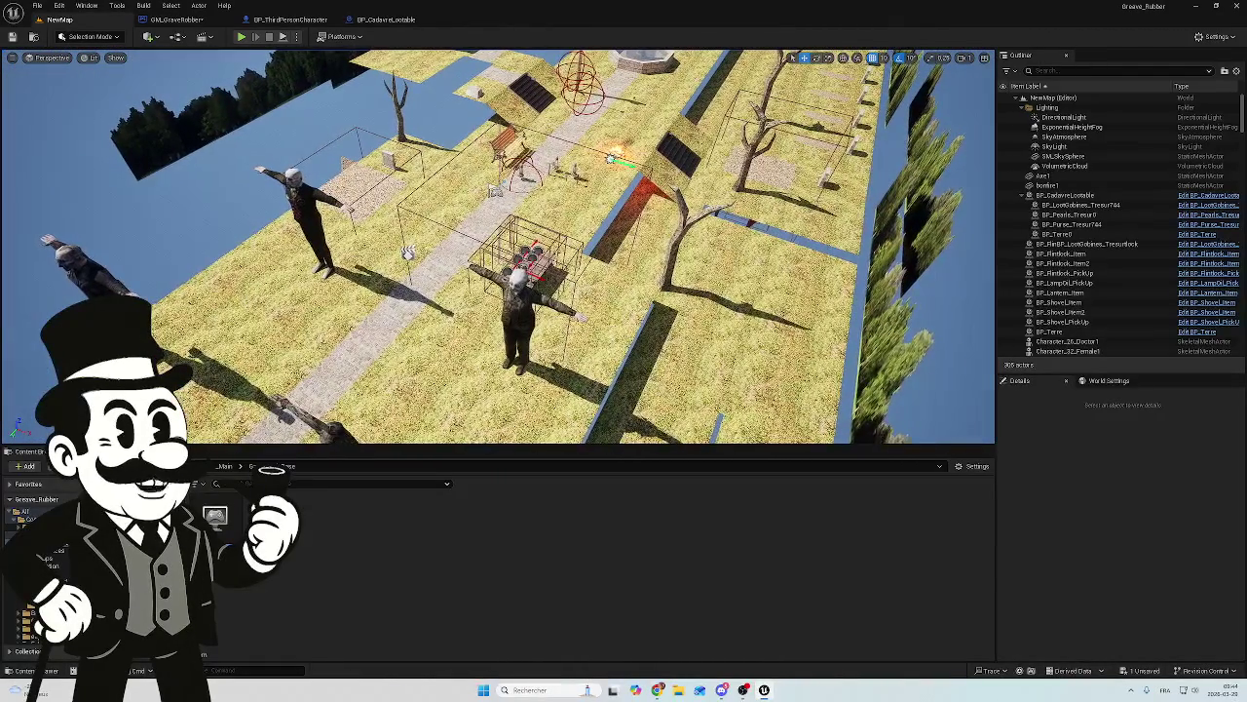
click(290, 21)
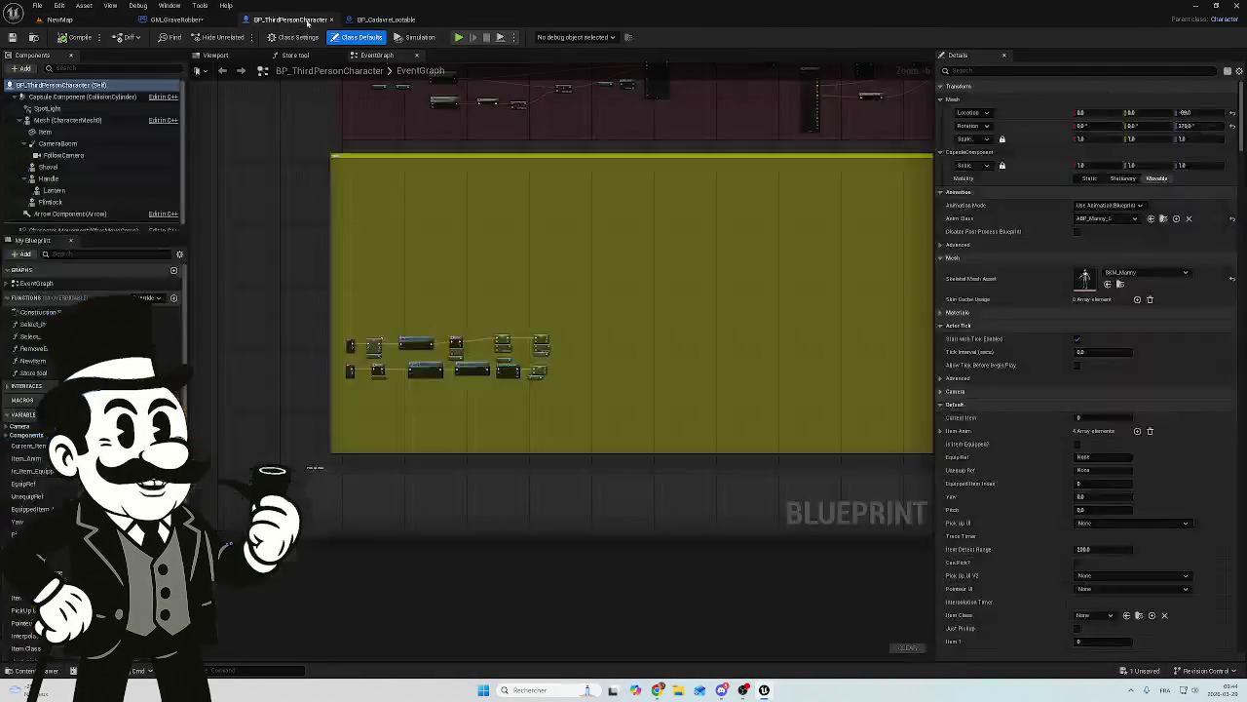
click(385, 20)
click(175, 19)
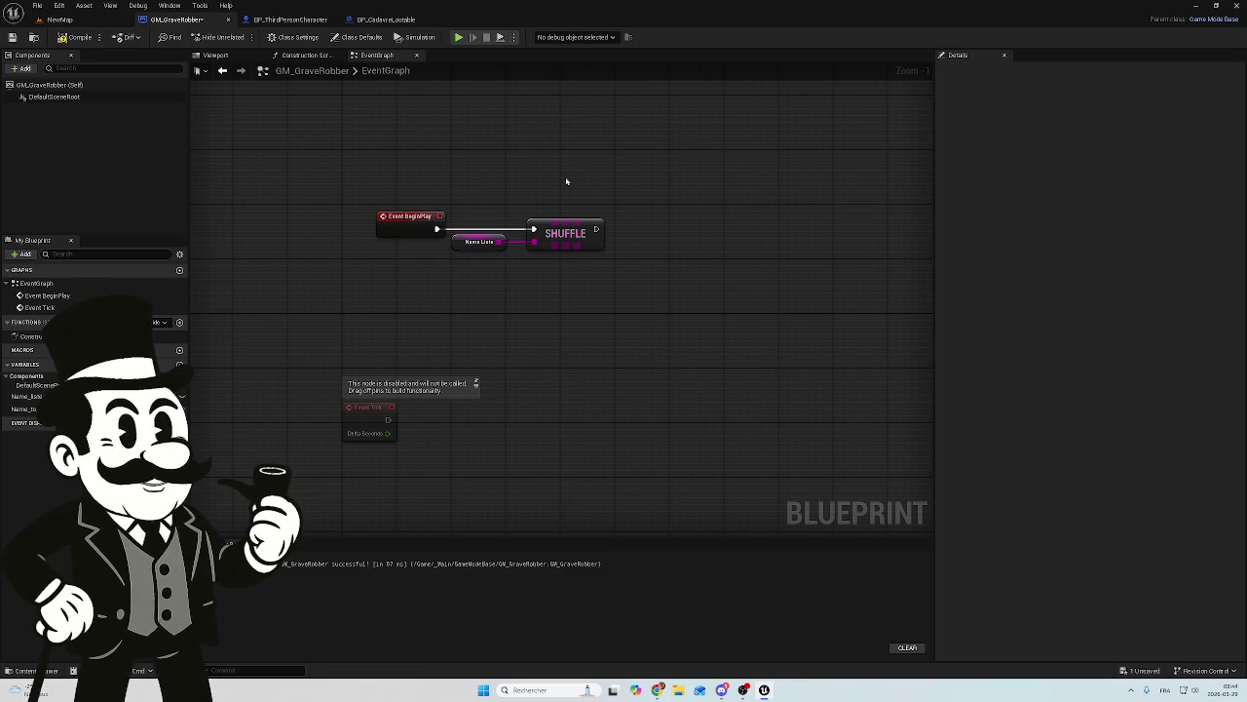
drag(556, 176, 545, 209)
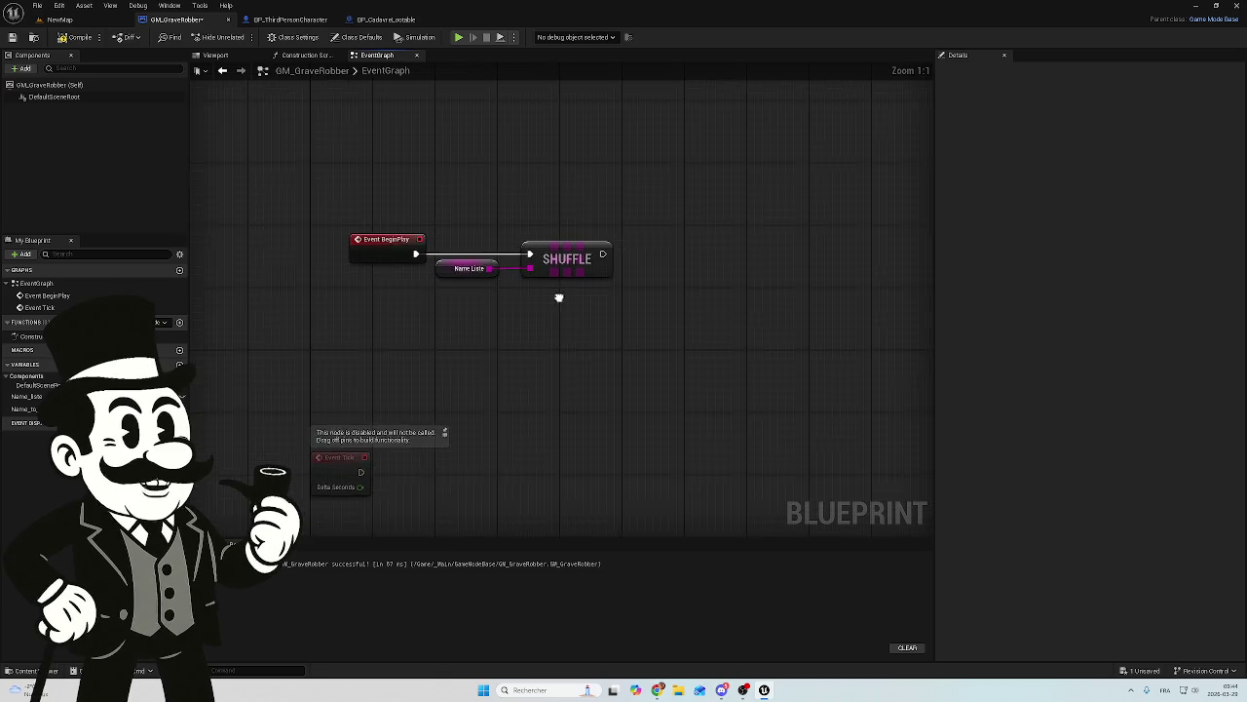
Step: Add a For Each Loop after SHUFFLE via a 'for' search, then delete it
scroll(682, 337, up, 1)
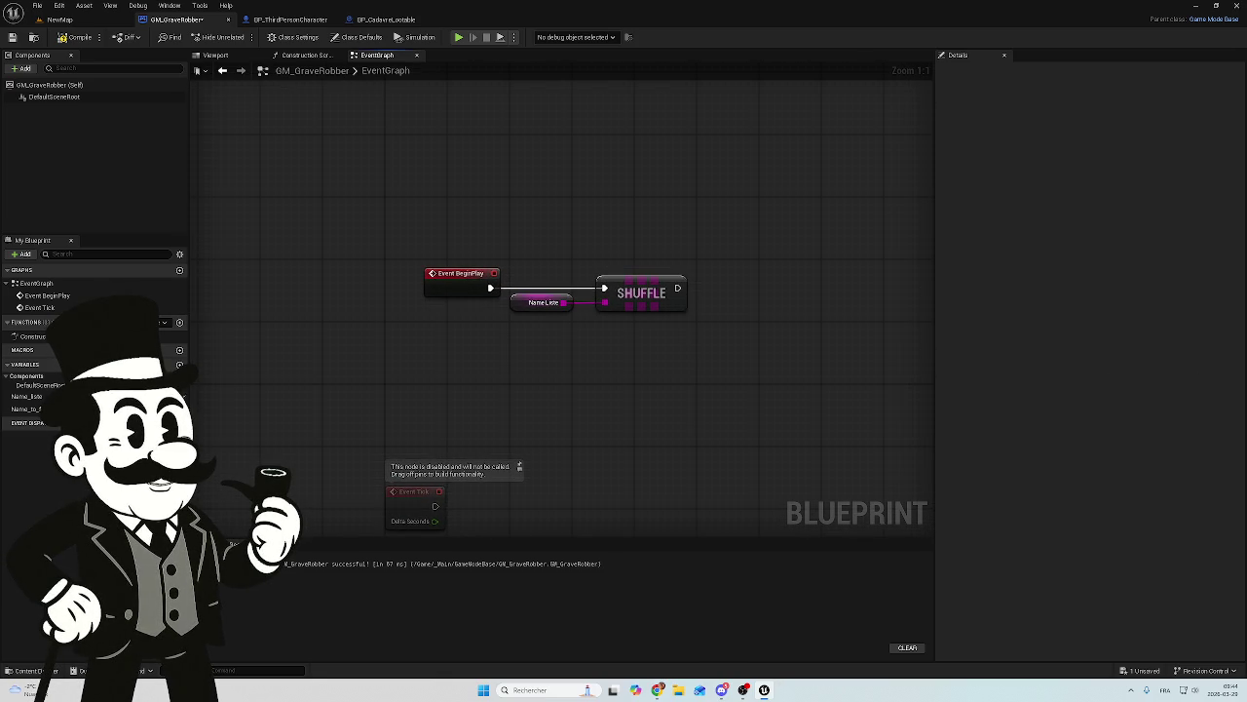
mouse_move(741, 267)
mouse_down()
mouse_move(561, 261)
mouse_move(610, 275)
mouse_up()
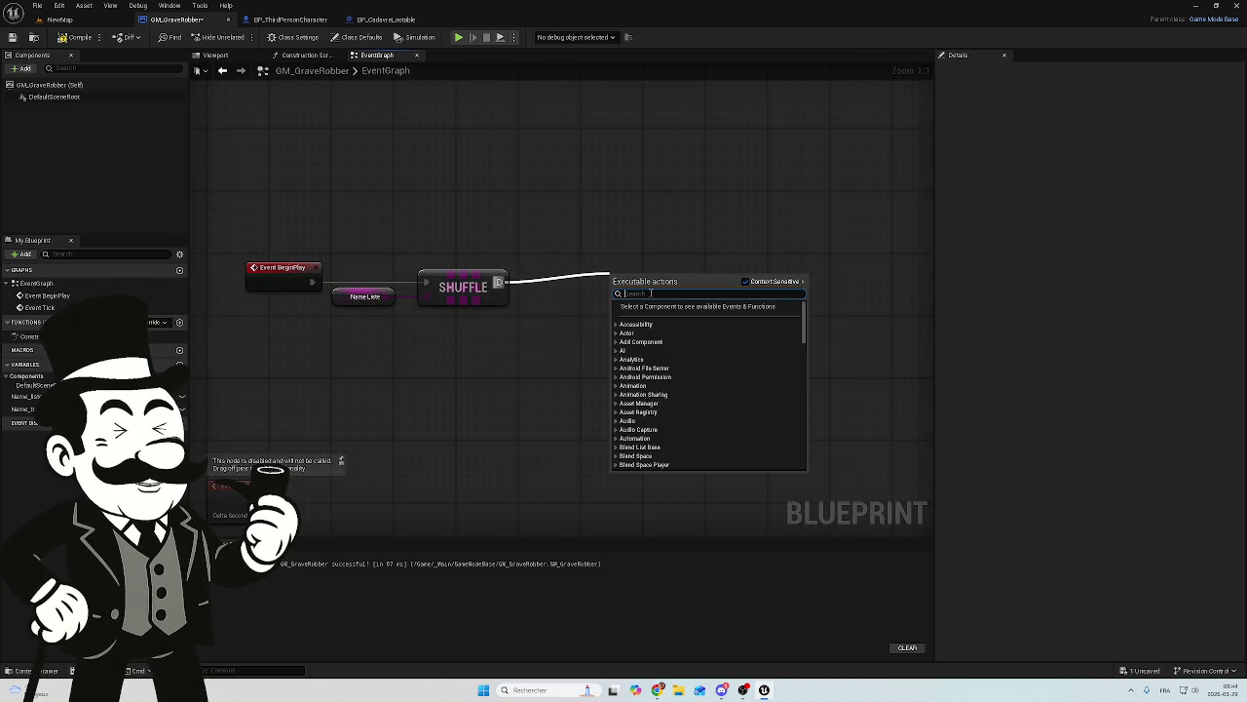
text(for)
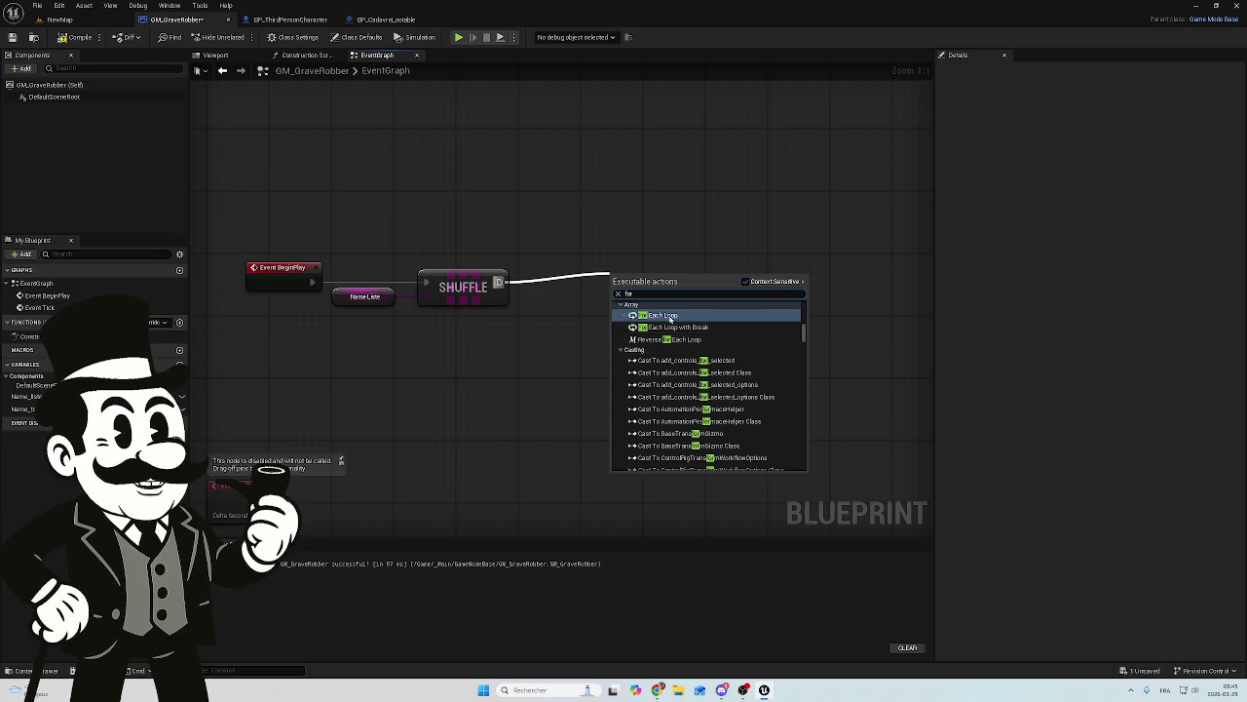
click(663, 315)
drag(660, 289, 665, 278)
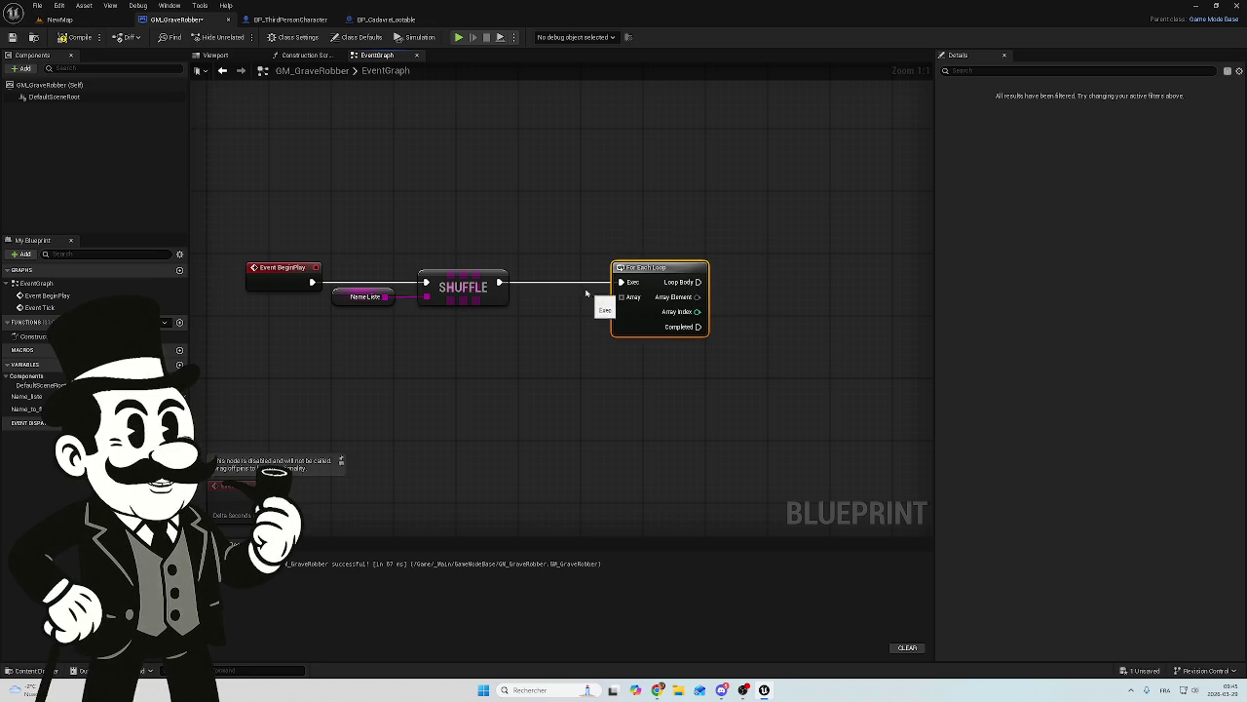
key(Delete)
Step: Re-add a For Each Loop wired to SHUFFLE's execution output and drag in Name To Find
drag(499, 282, 569, 284)
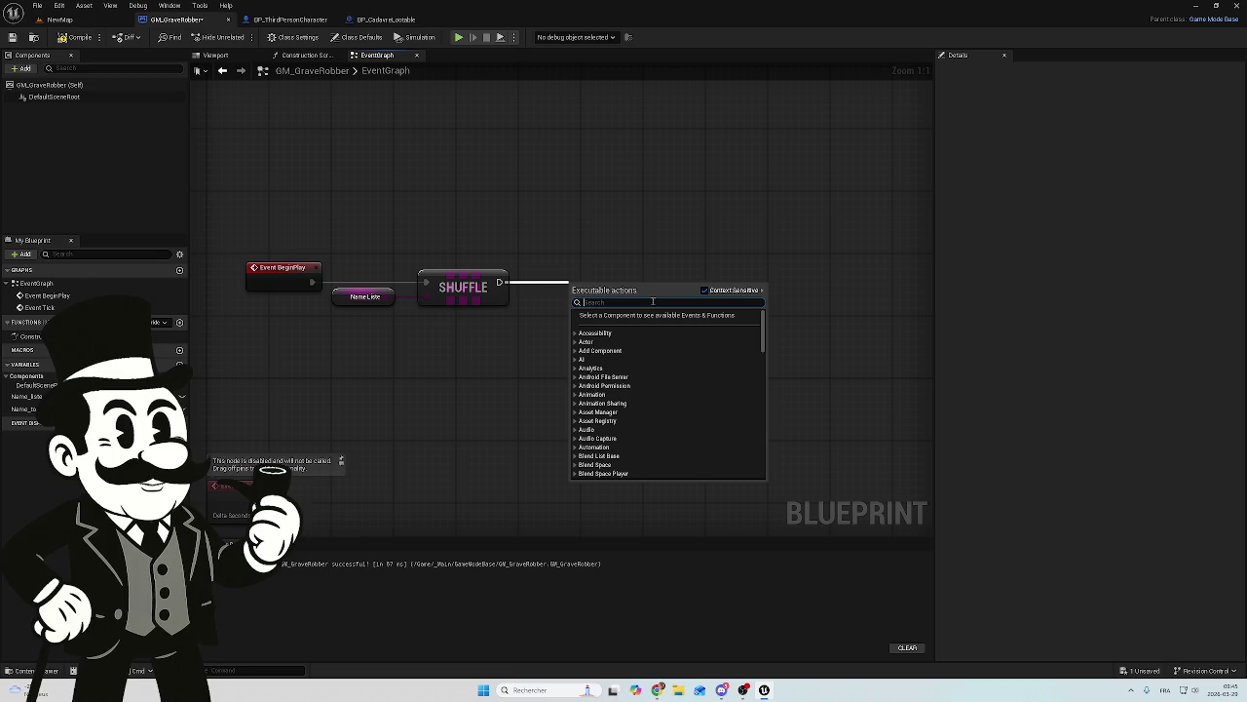
text(for loo)
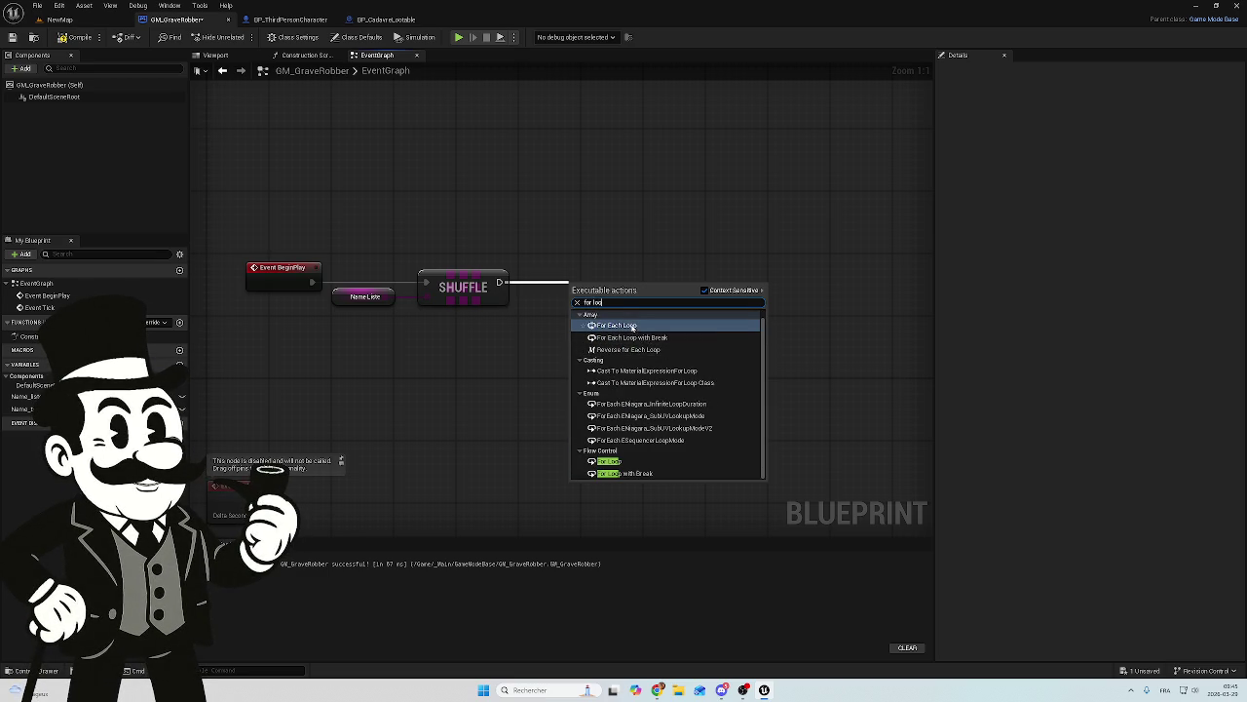
click(629, 327)
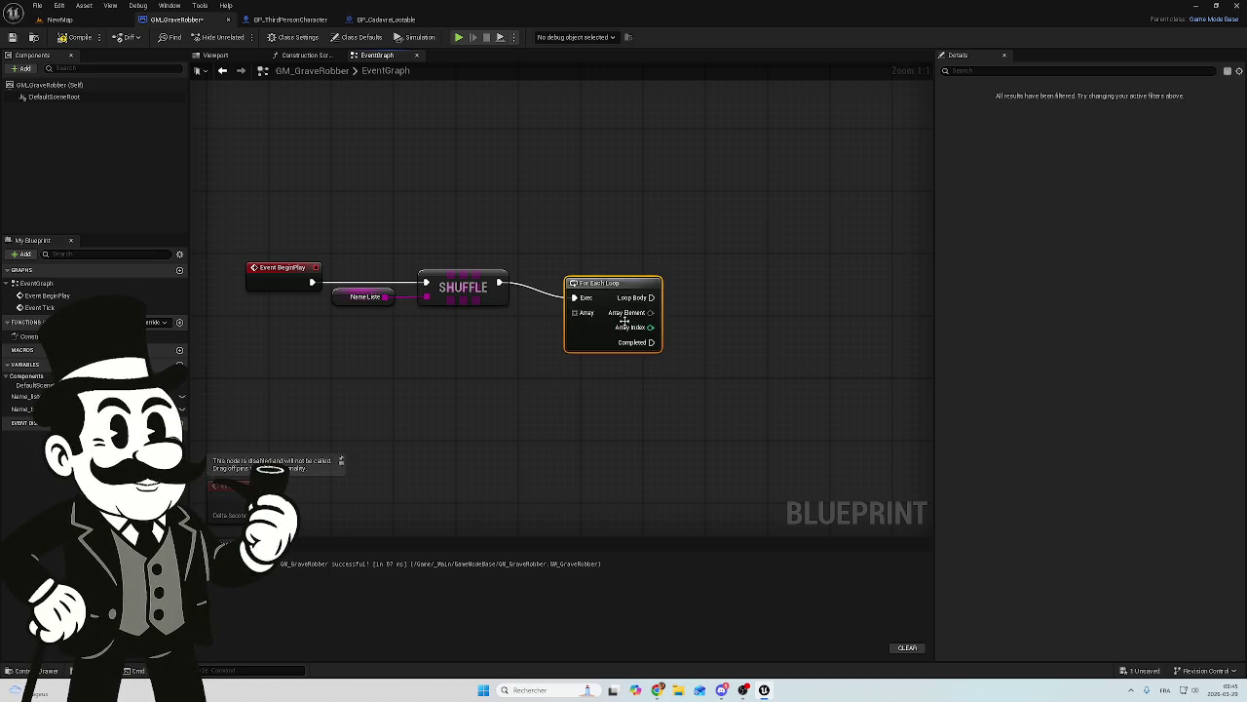
drag(618, 290, 657, 275)
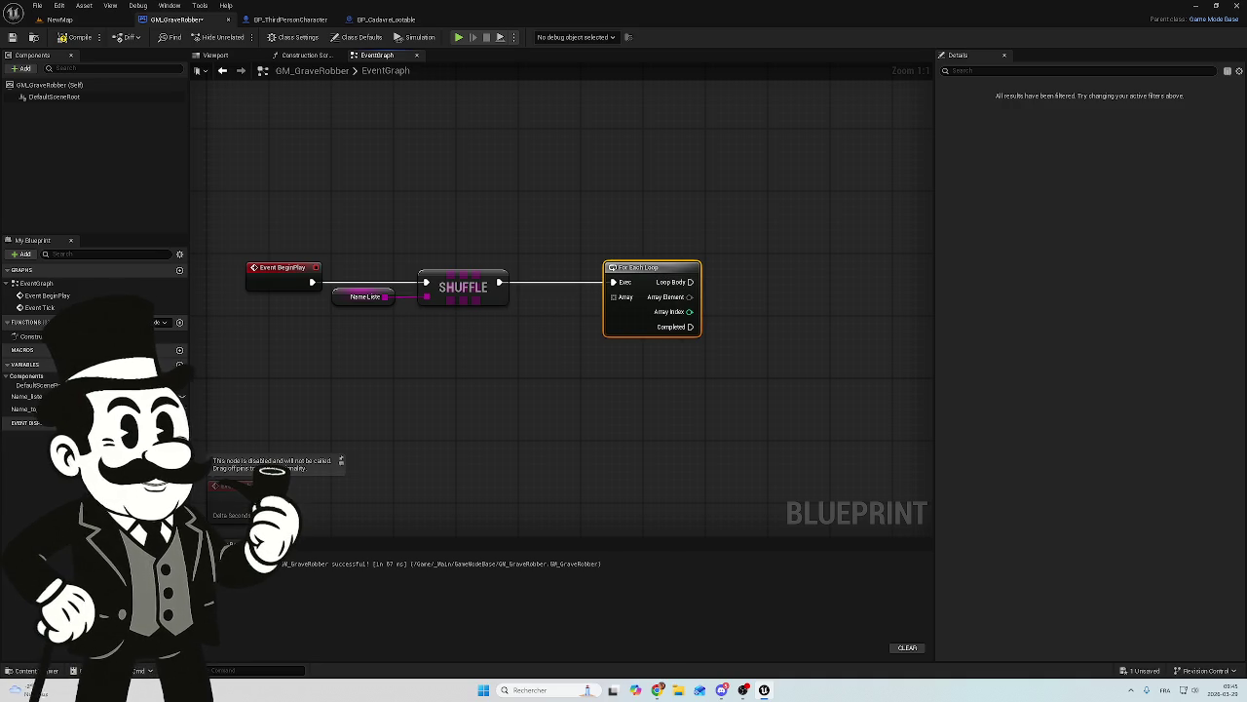
mouse_move(36, 414)
mouse_down()
mouse_move(346, 429)
mouse_move(538, 368)
mouse_move(575, 382)
mouse_move(613, 296)
mouse_up()
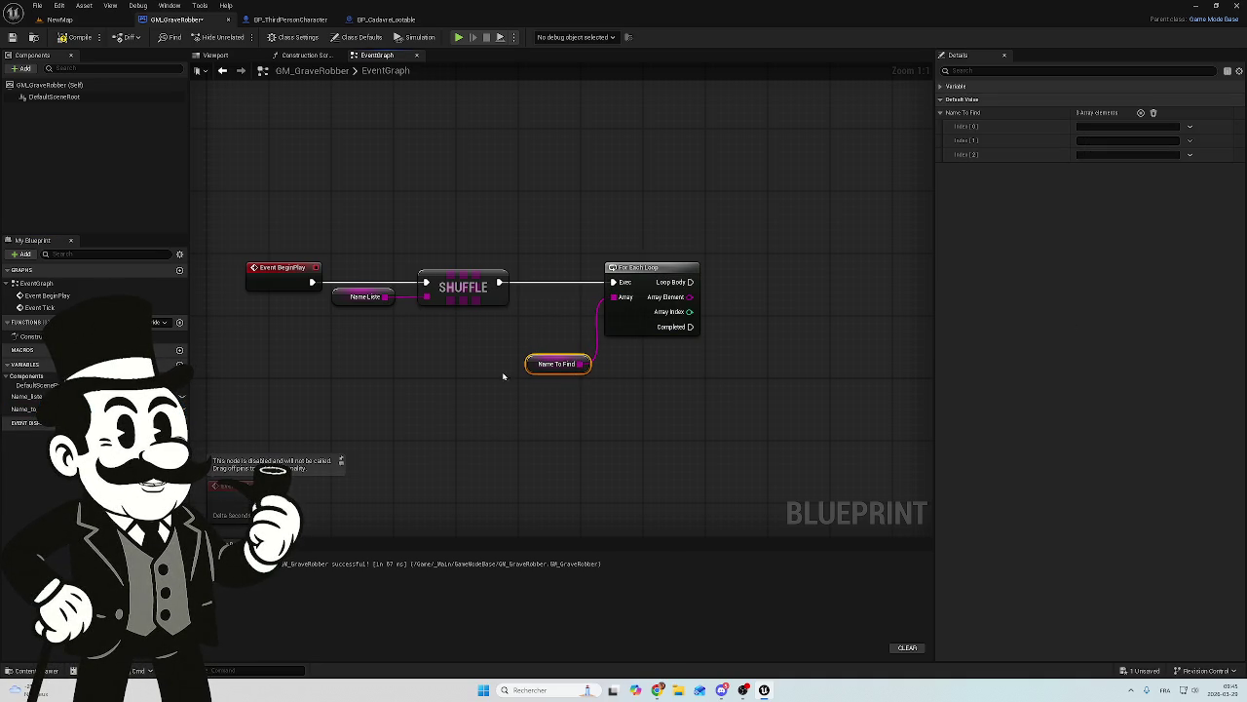
Step: Reposition the Name To Find getter slightly up and left beside the For Each Loop
click(552, 352)
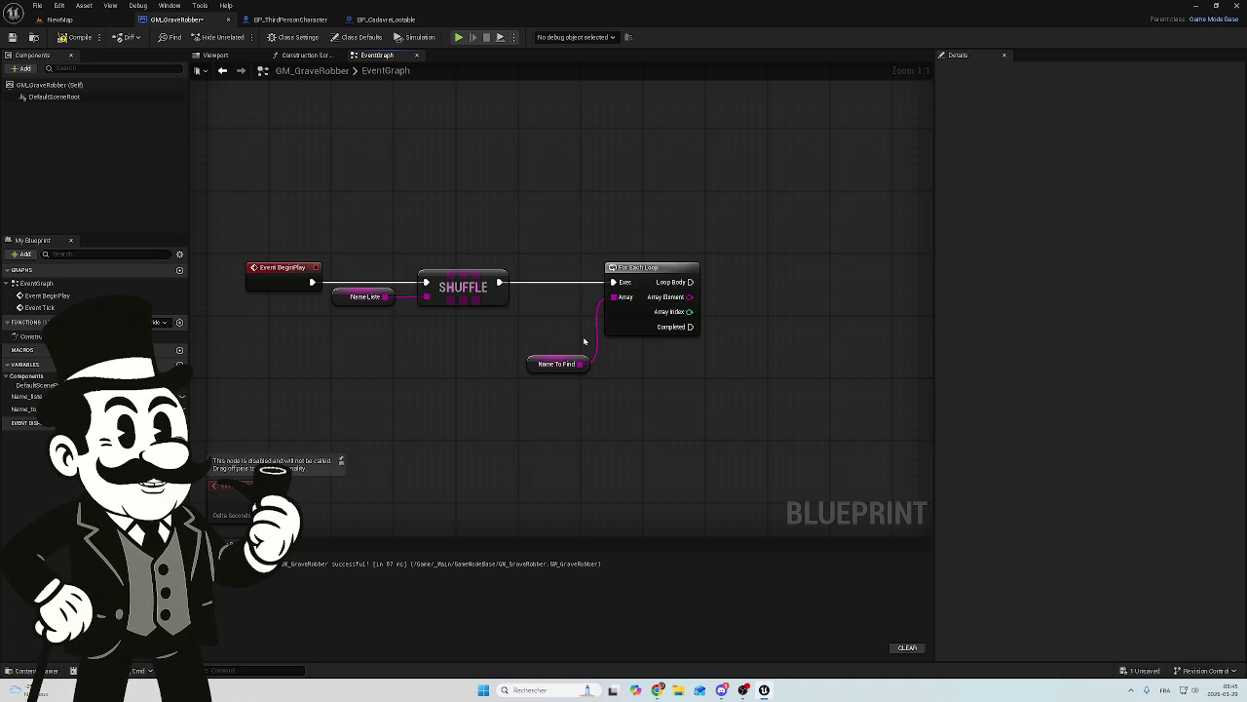
click(565, 363)
drag(568, 361, 553, 346)
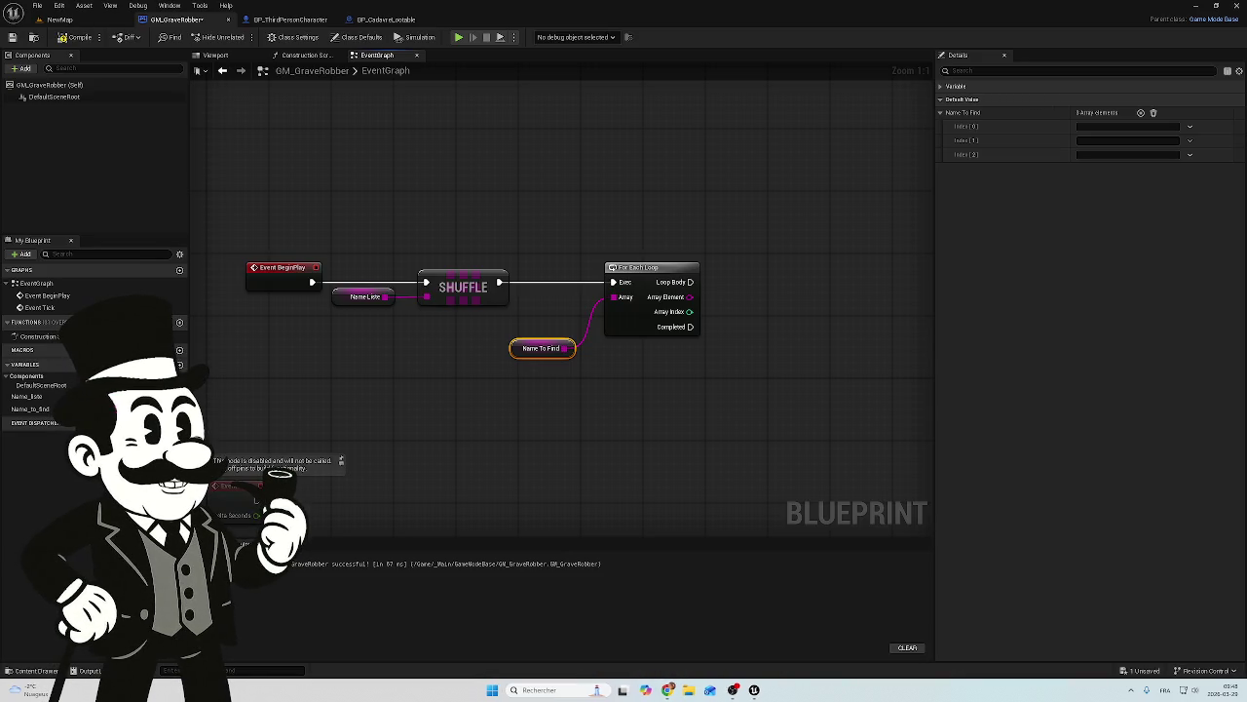
click(1130, 690)
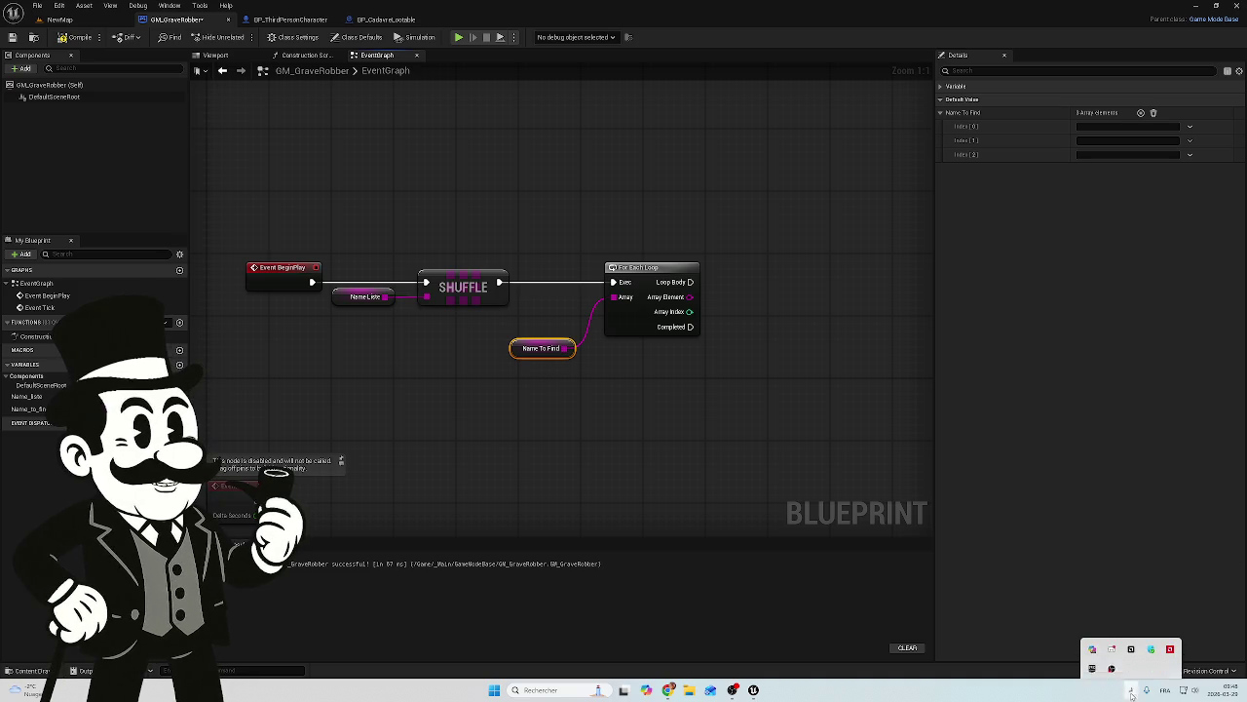
right_click(1111, 660)
click(1150, 628)
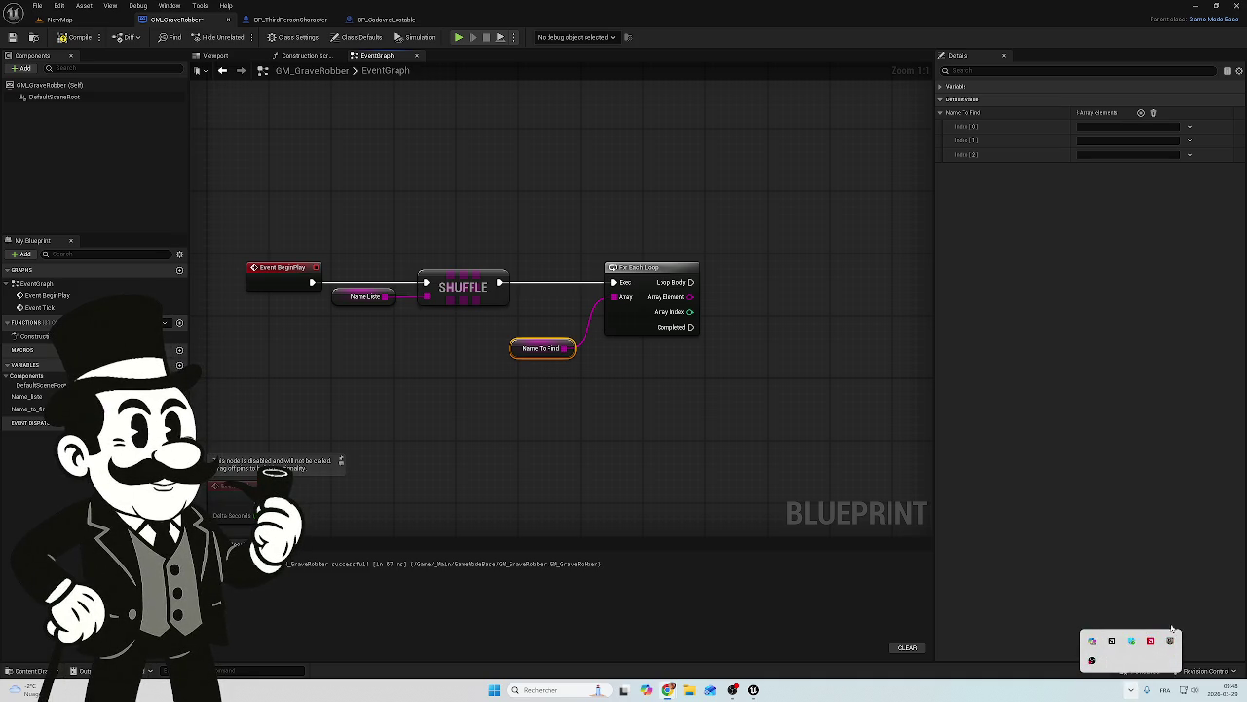
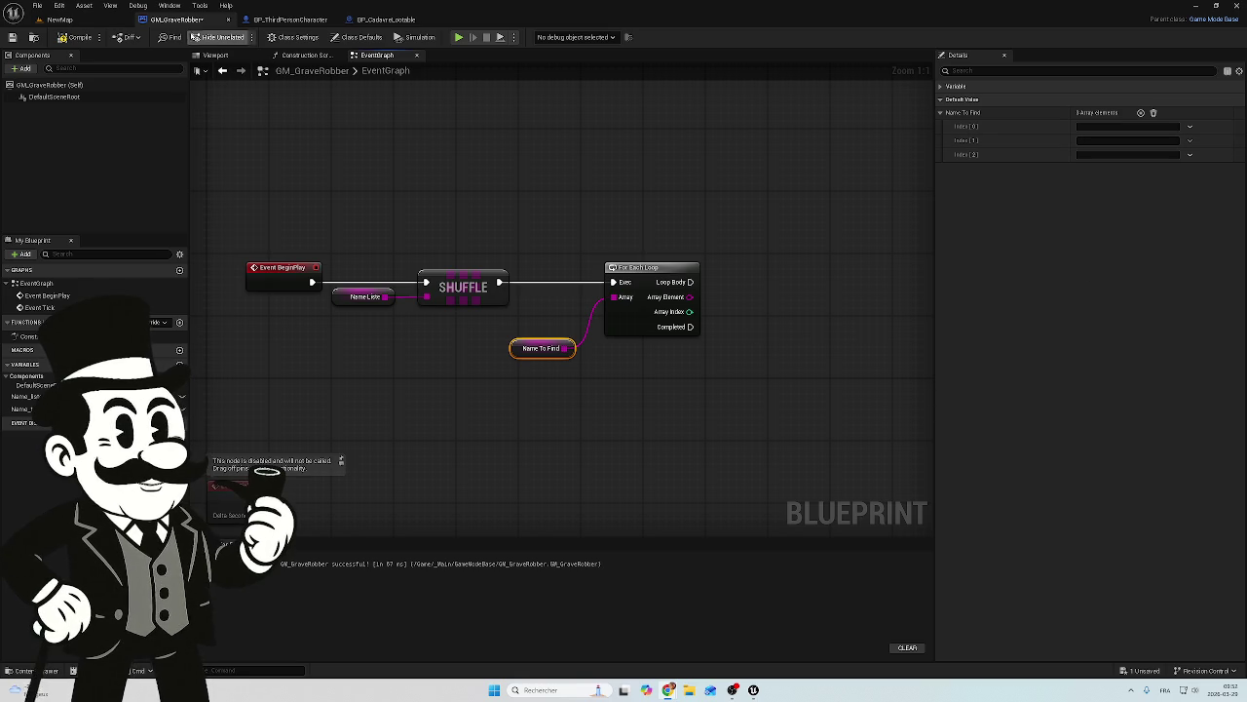
Step: Compile GM_GraveRobber and save it with Save Selected
click(76, 37)
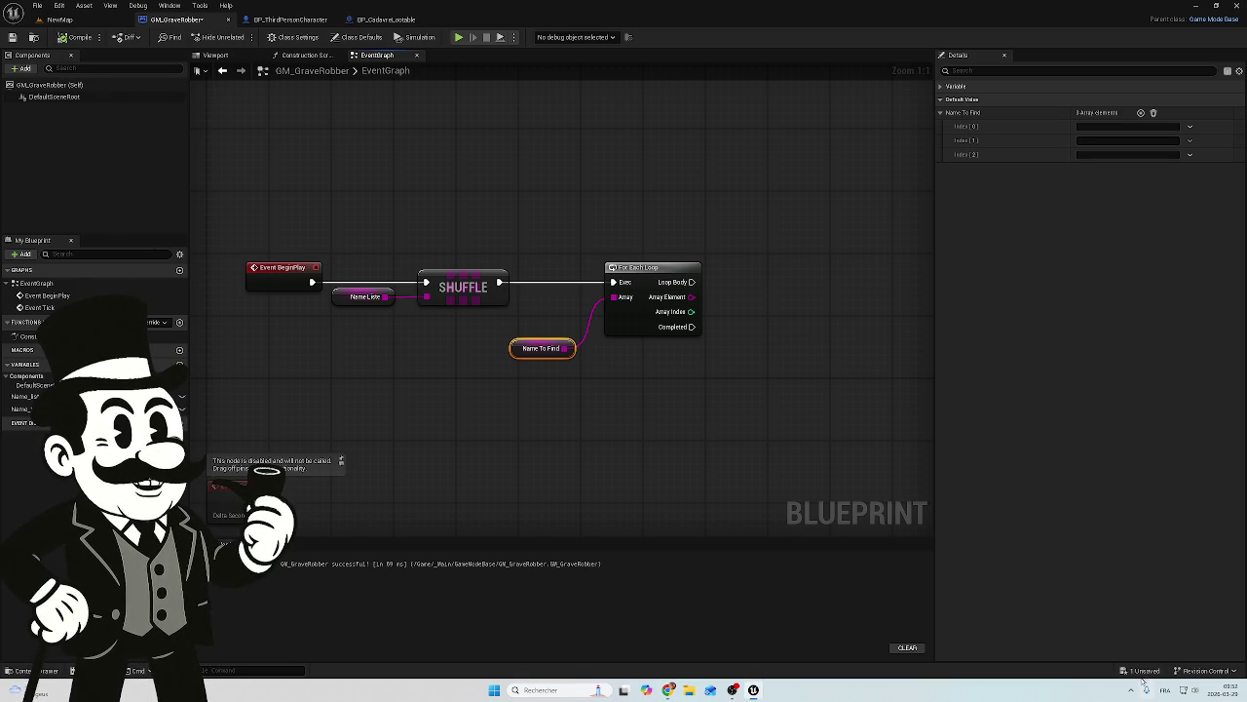
click(1145, 673)
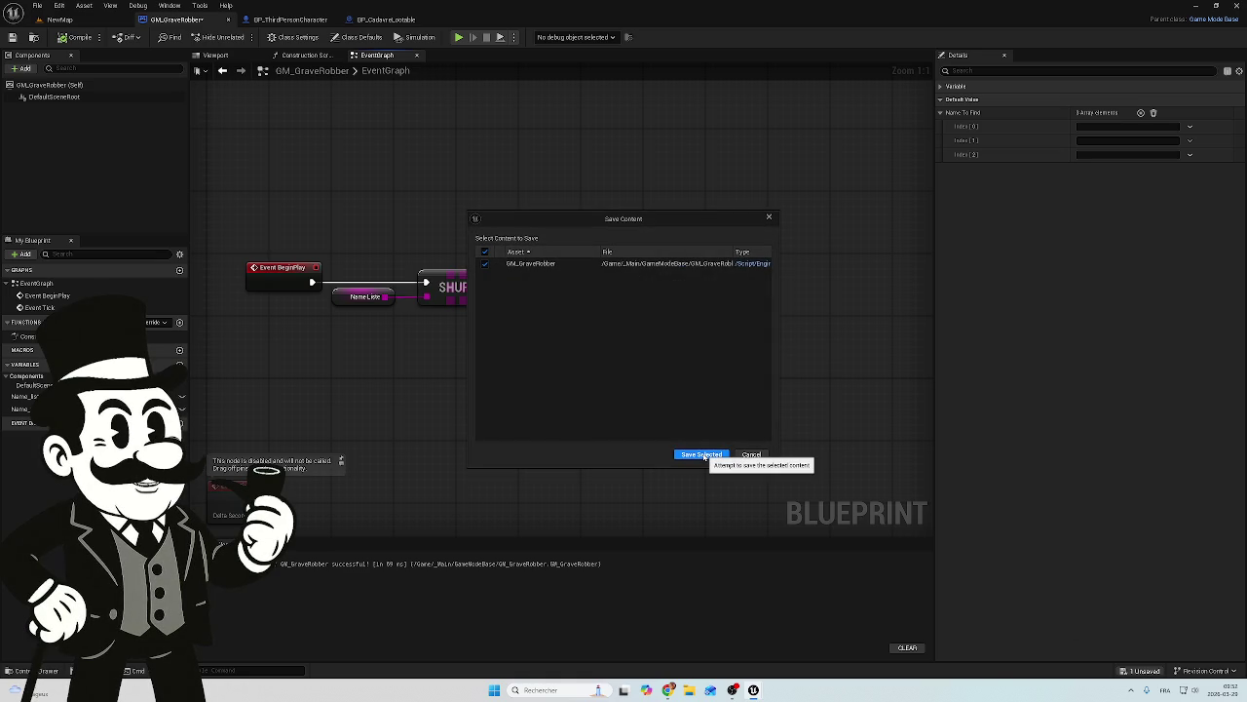
click(702, 455)
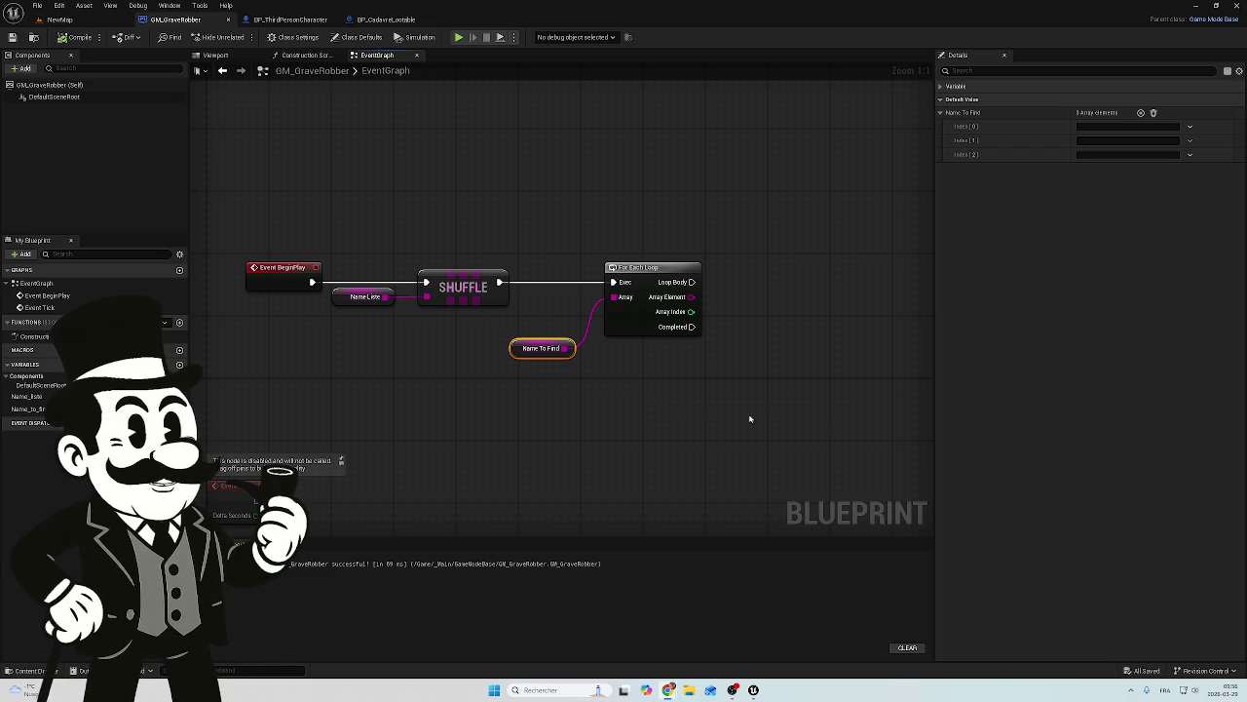
Step: Rewire Name To Find into the For Each Loop's Array input and select both nodes
alt+click(586, 332)
mouse_move(566, 348)
mouse_down()
mouse_move(586, 349)
mouse_move(613, 296)
mouse_up()
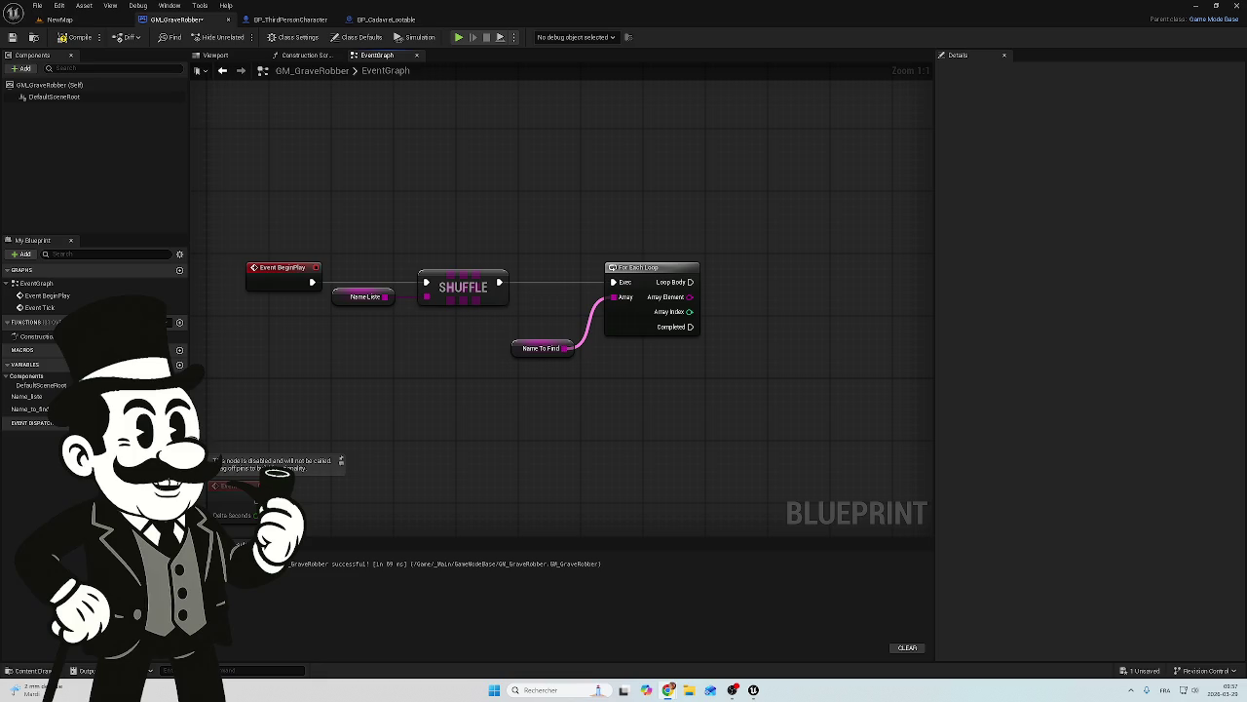
drag(708, 214, 568, 393)
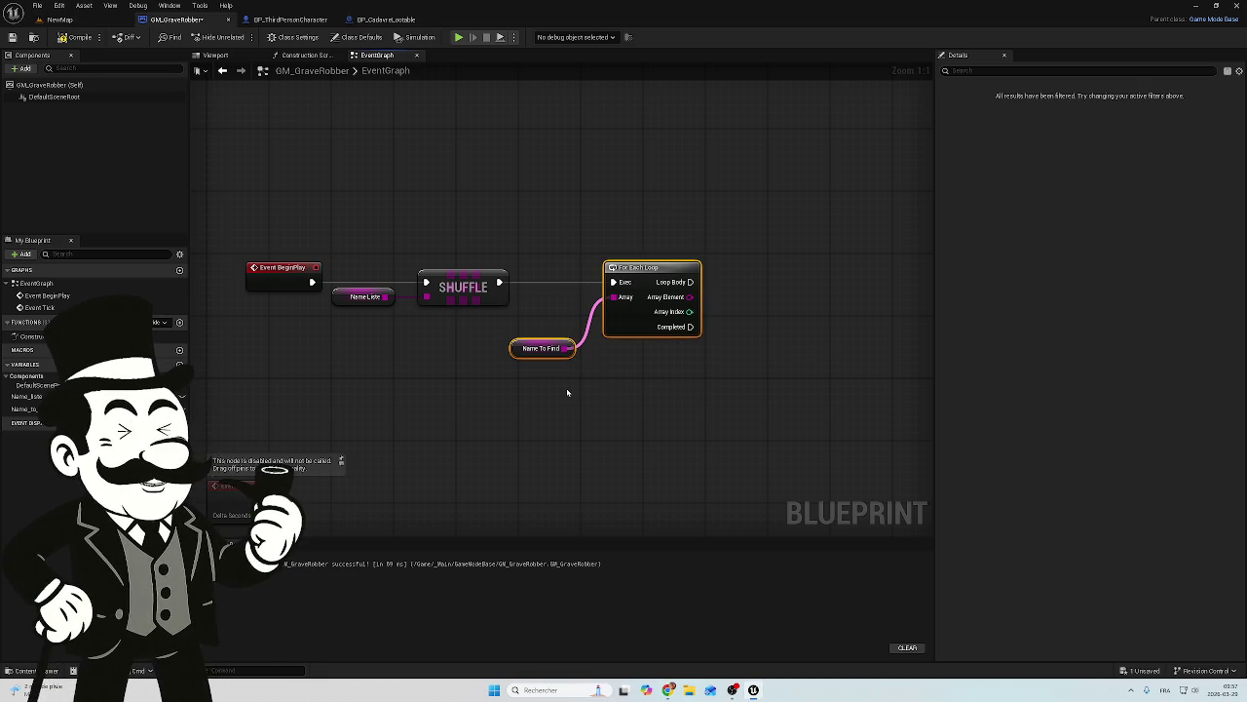
Step: Delete the old loop and Name To Find nodes and search 'for' from Shuffle's exec pin
key(Delete)
drag(499, 282, 612, 286)
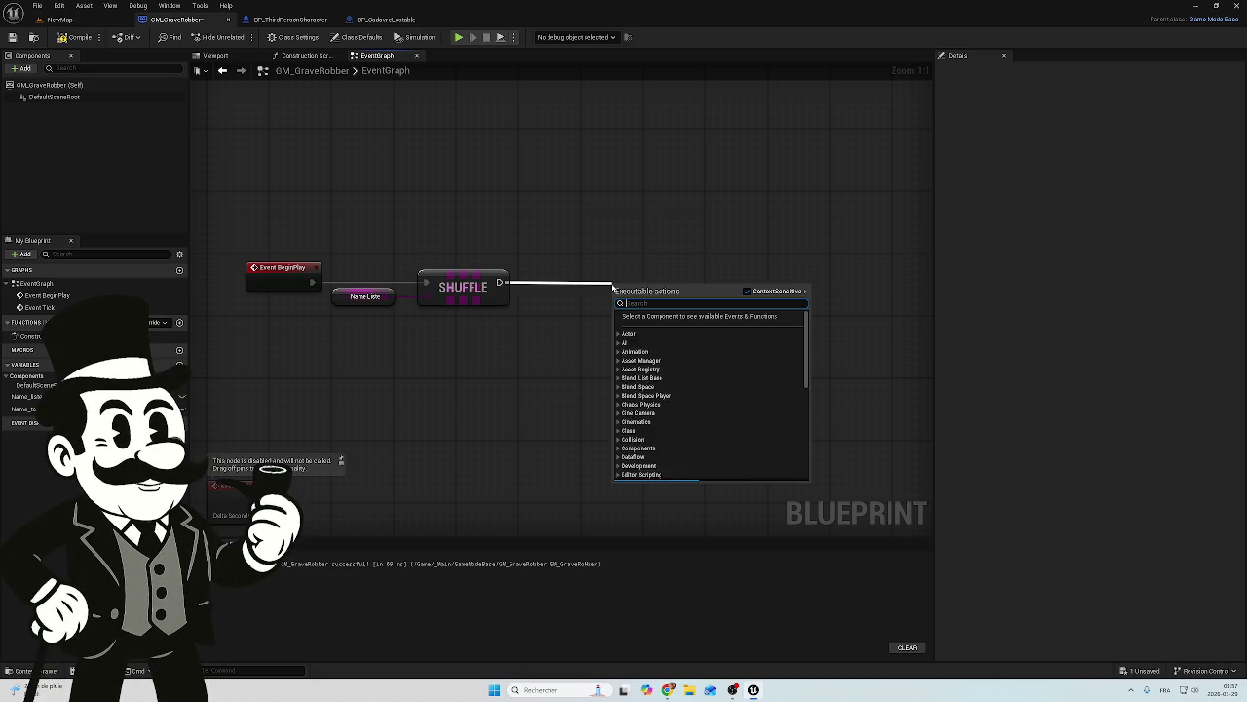
text(for)
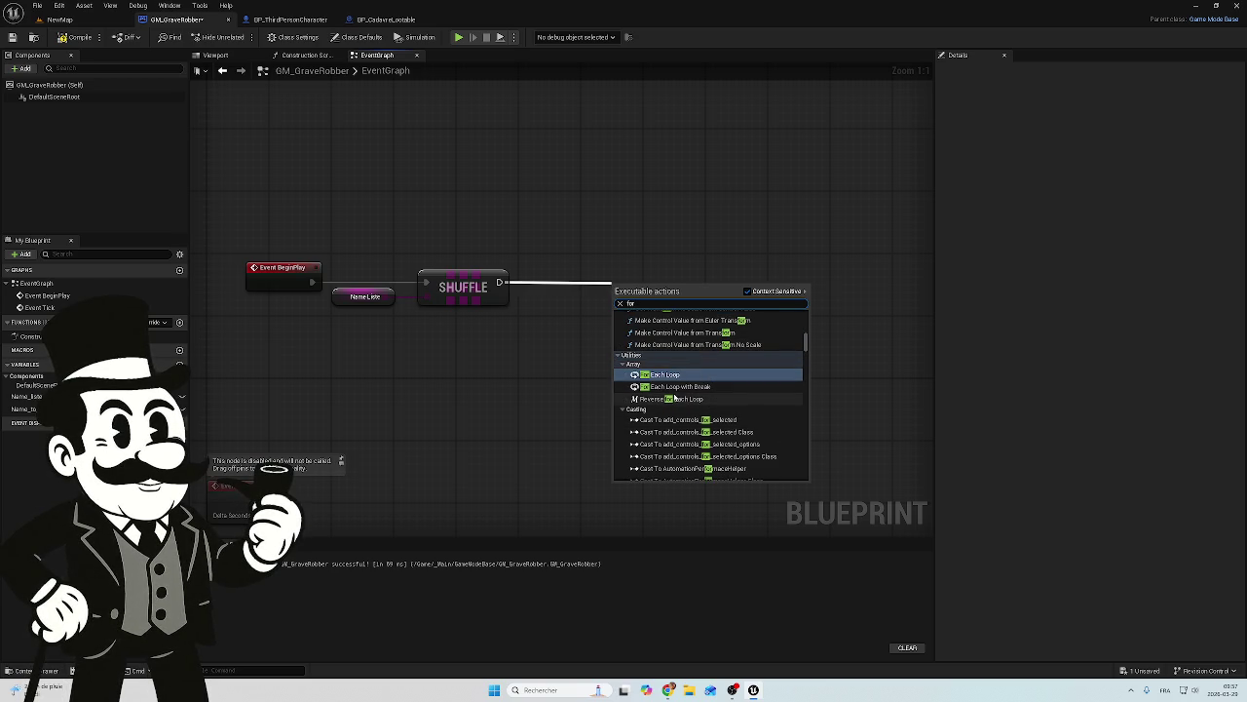
drag(805, 343, 806, 314)
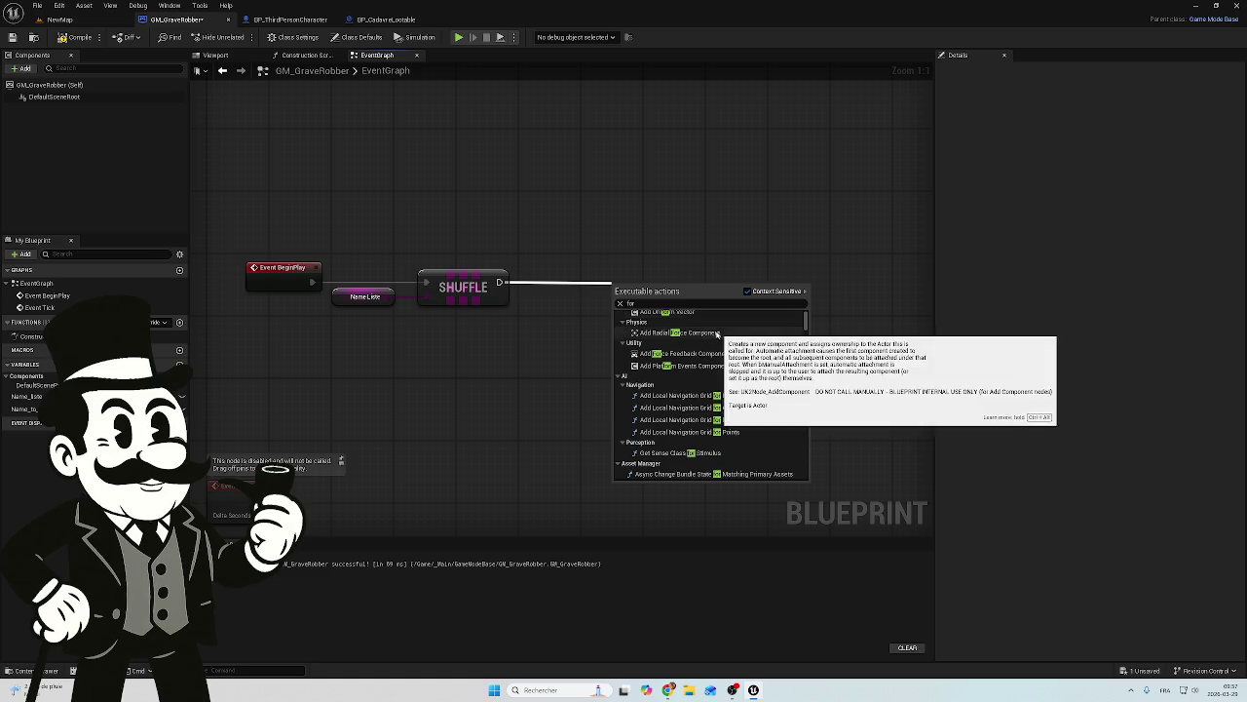
click(660, 305)
key(BackSpace)
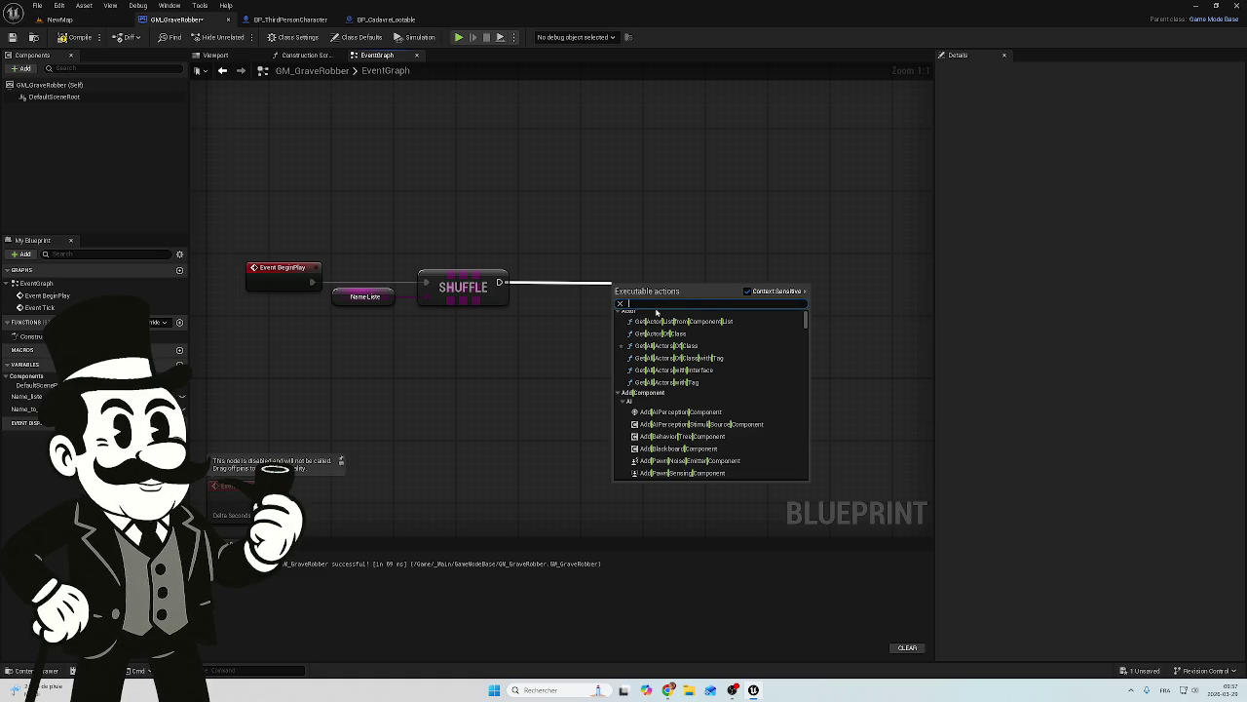
text(for)
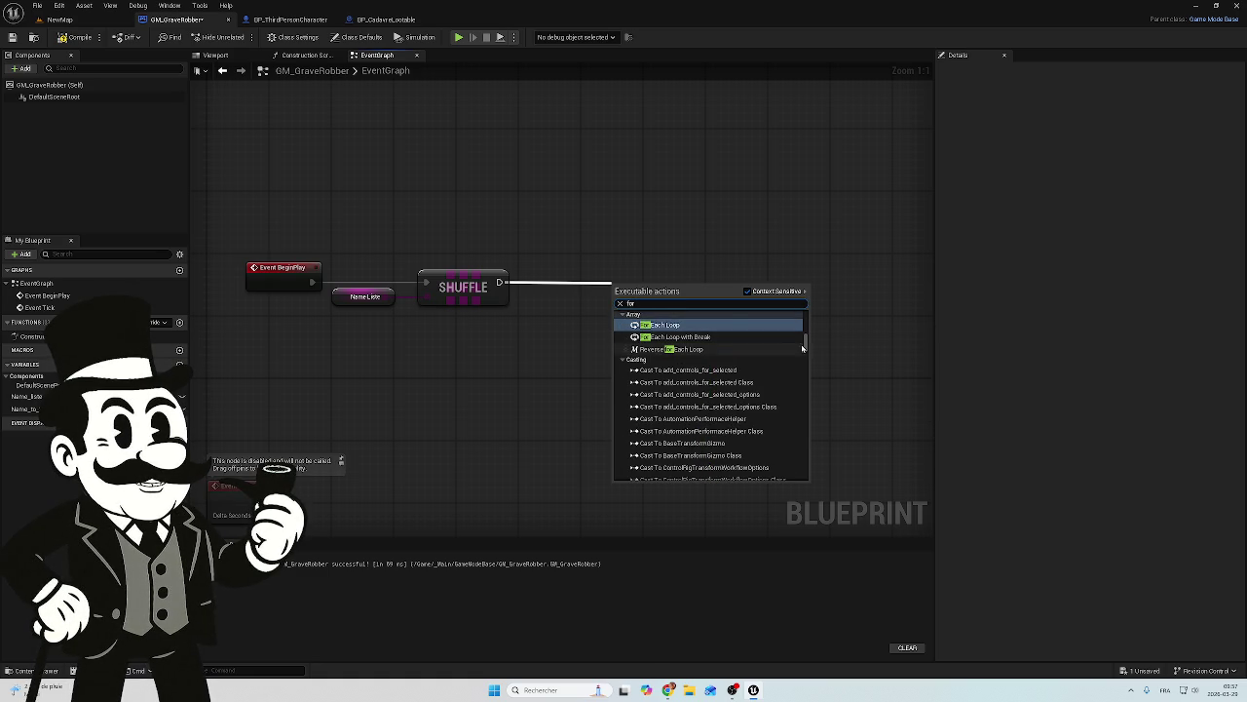
drag(806, 343, 806, 317)
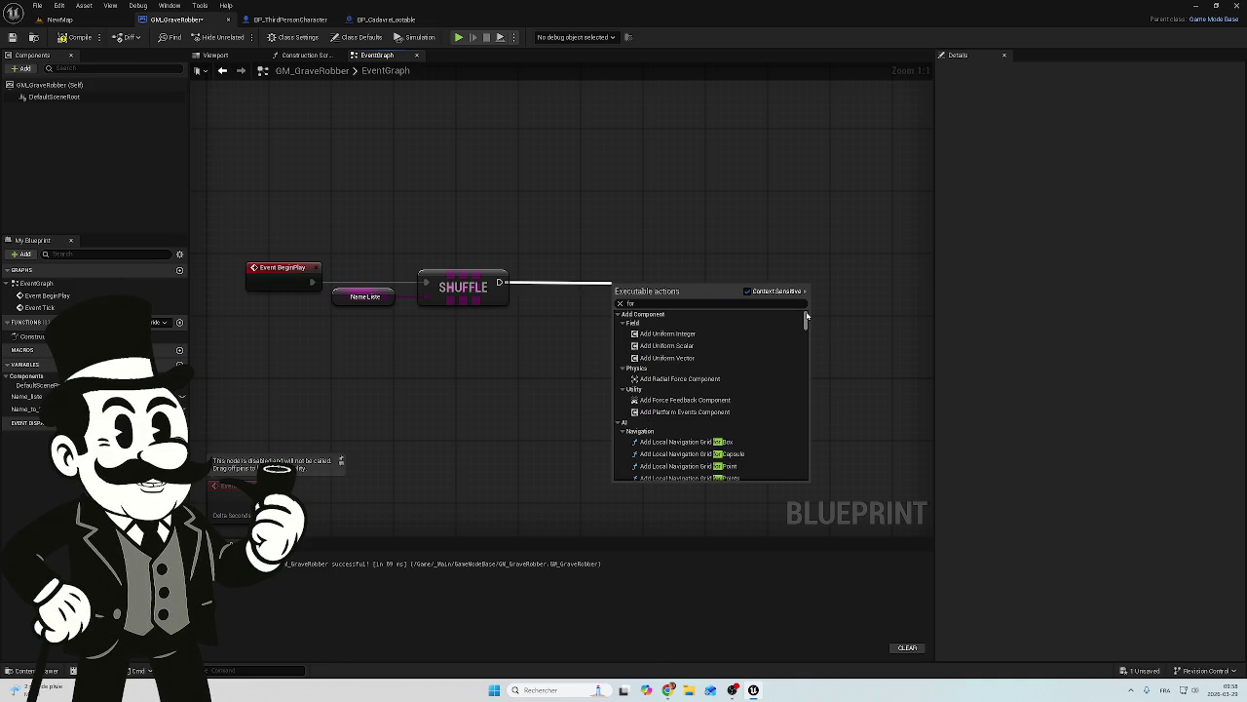
drag(804, 320, 799, 473)
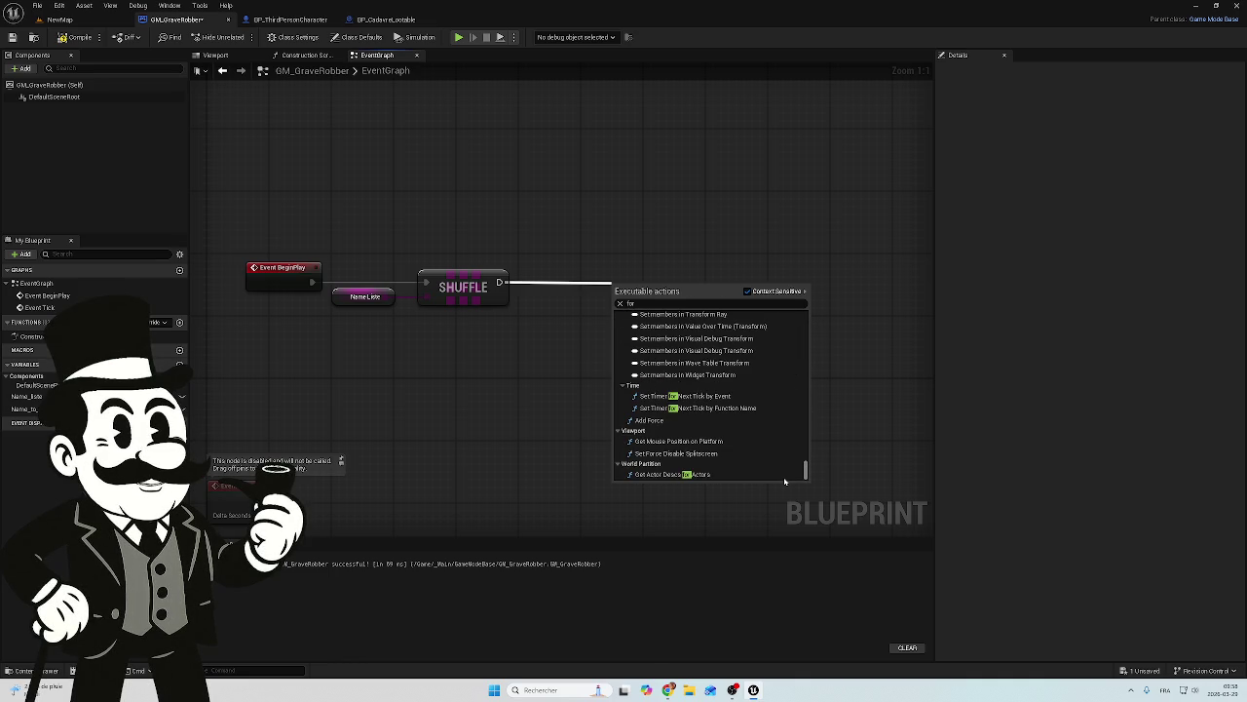
scroll(784, 472, up, 15)
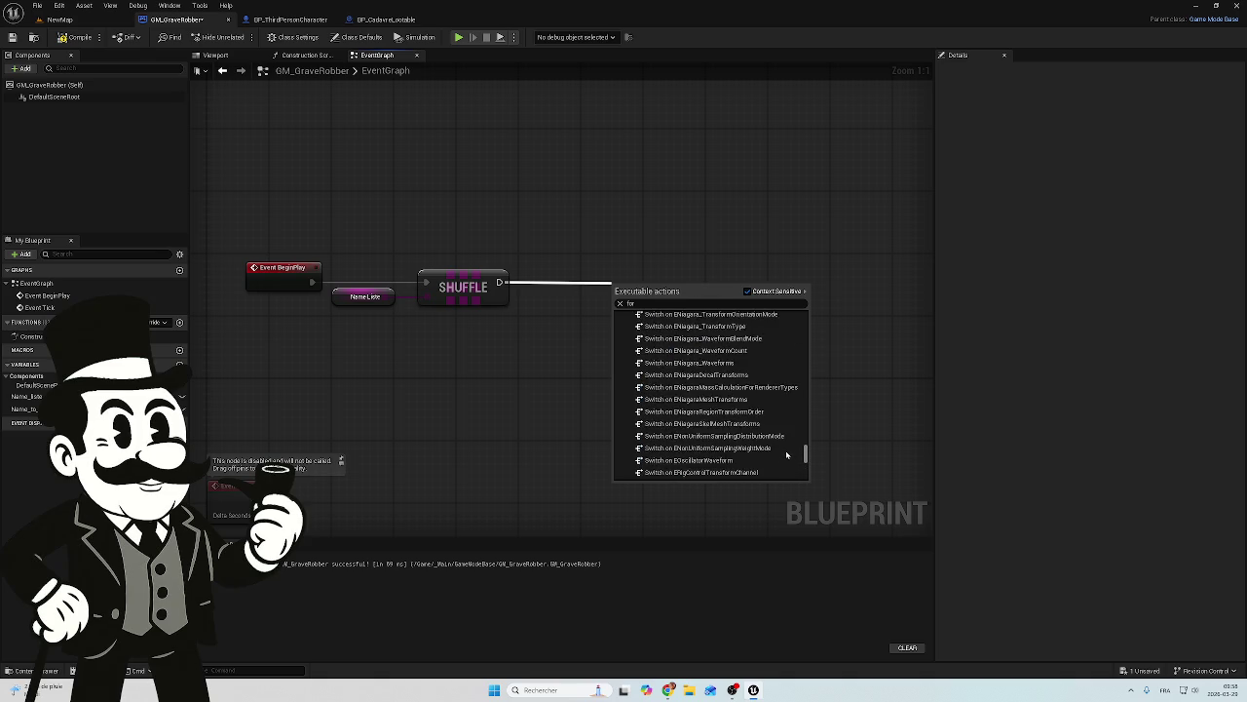
drag(789, 440, 802, 324)
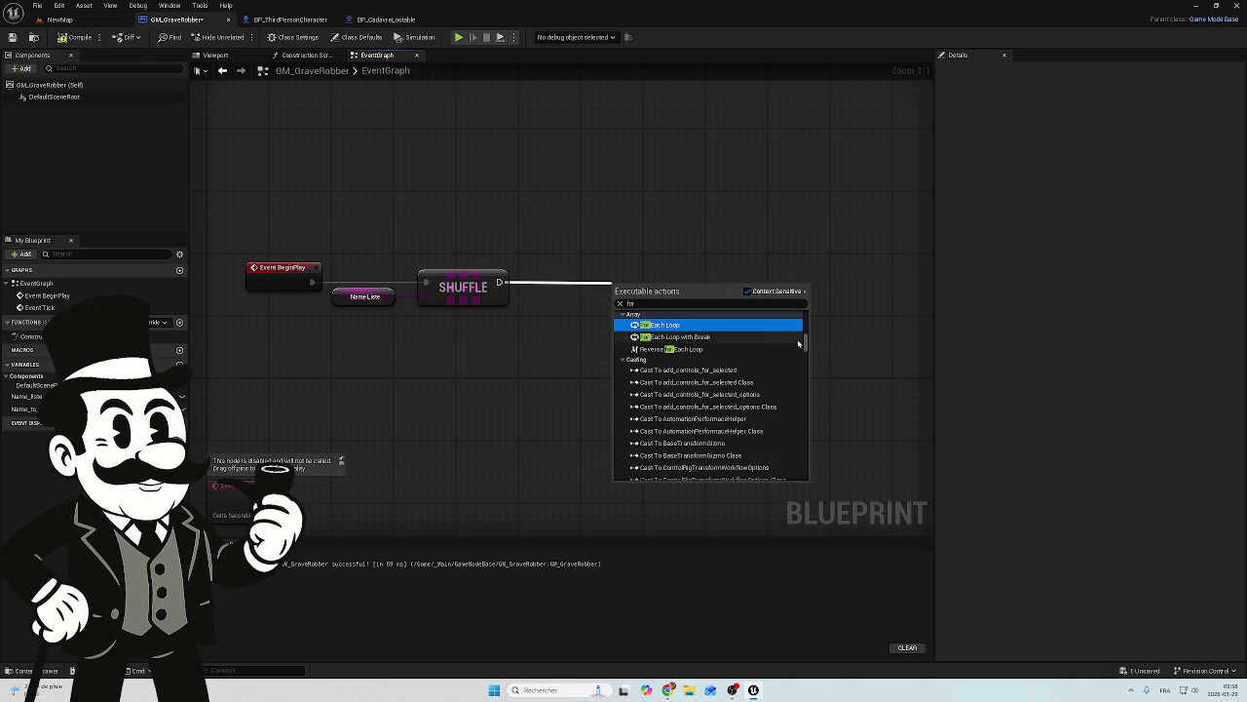
scroll(685, 375, up, 3)
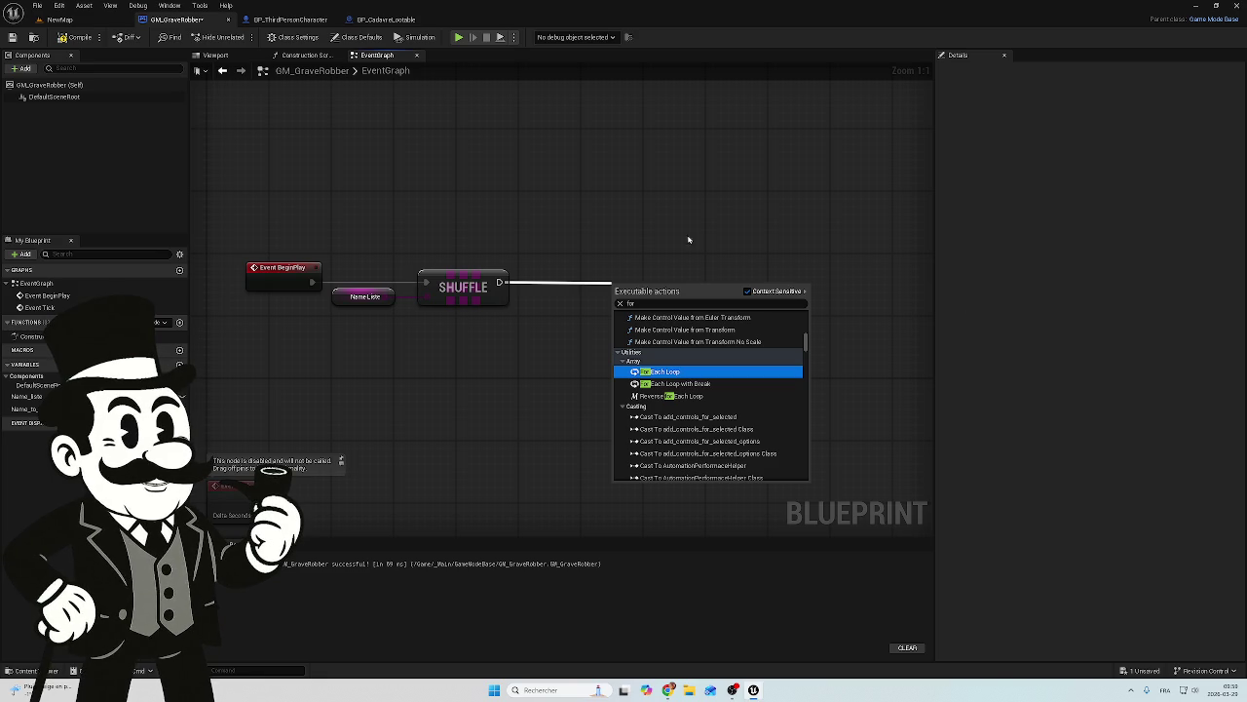
Step: Add a For Each Loop node wired from Shuffle's execution output
key(Escape)
mouse_move(500, 282)
mouse_down()
mouse_move(571, 296)
mouse_move(596, 286)
mouse_up()
text(f)
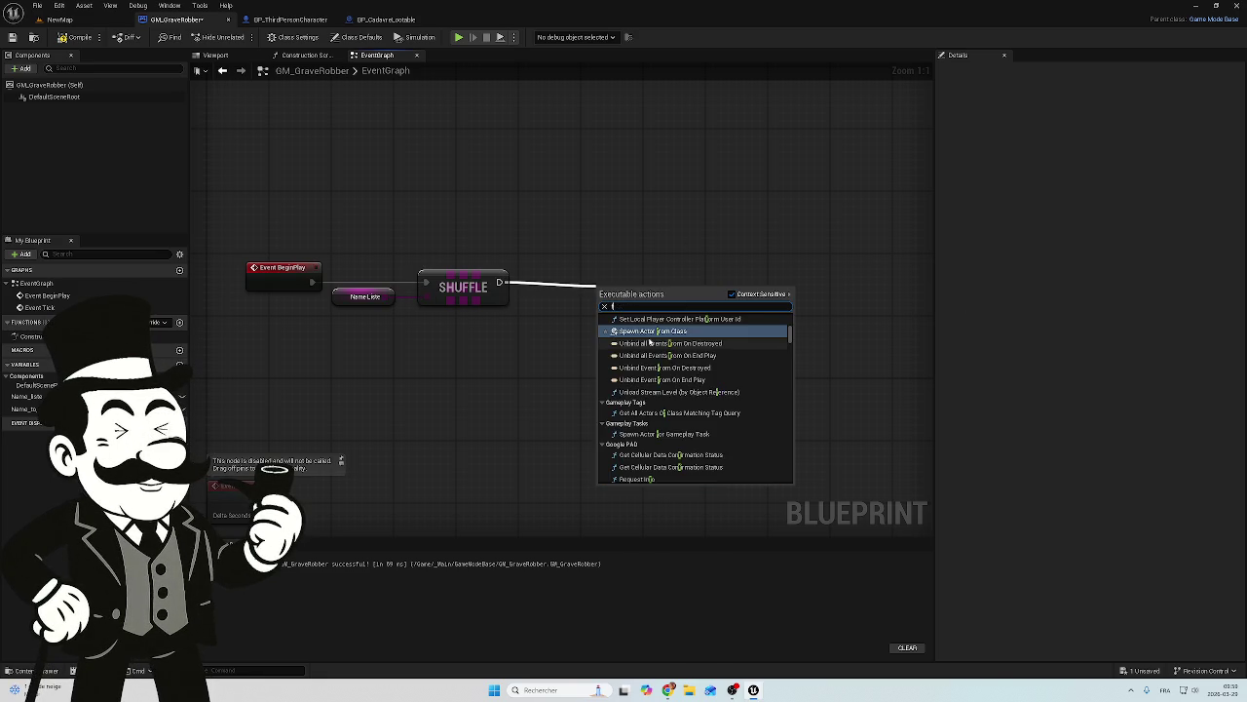
text(or each)
click(650, 333)
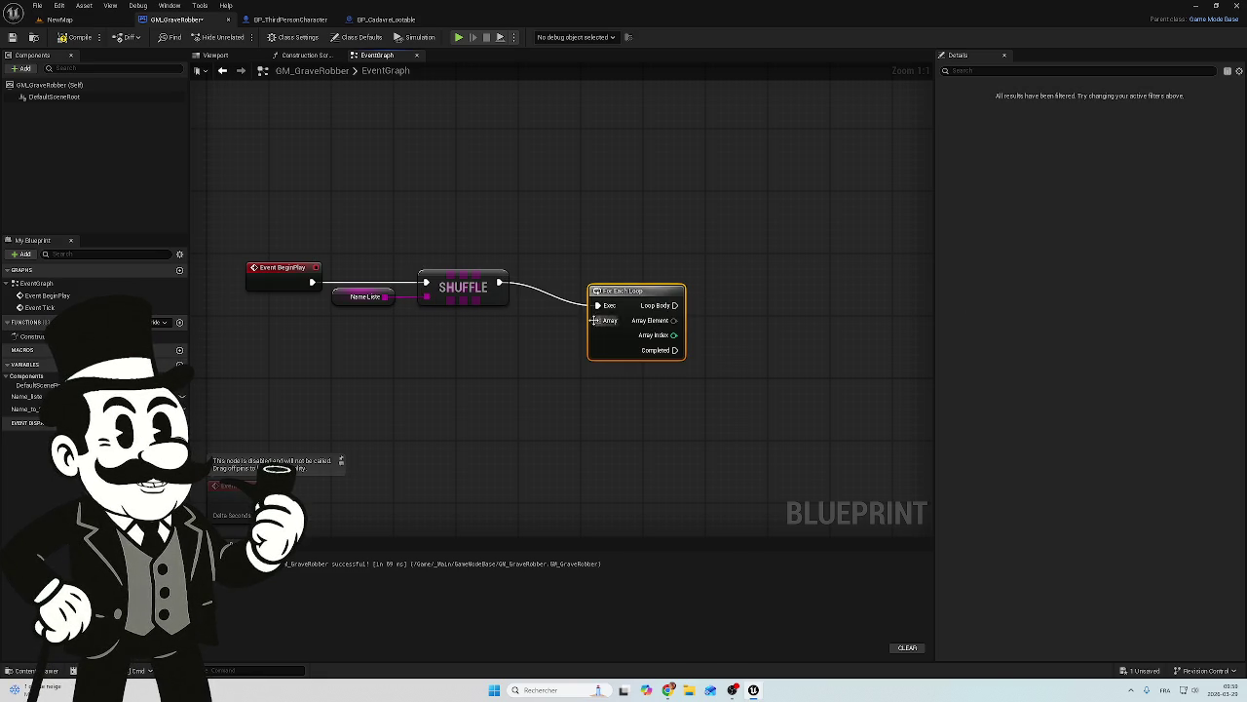
Step: Feed a Name To Find getter into the loop's Array, compile, and switch to BP_CadavreLootable
drag(646, 292, 653, 269)
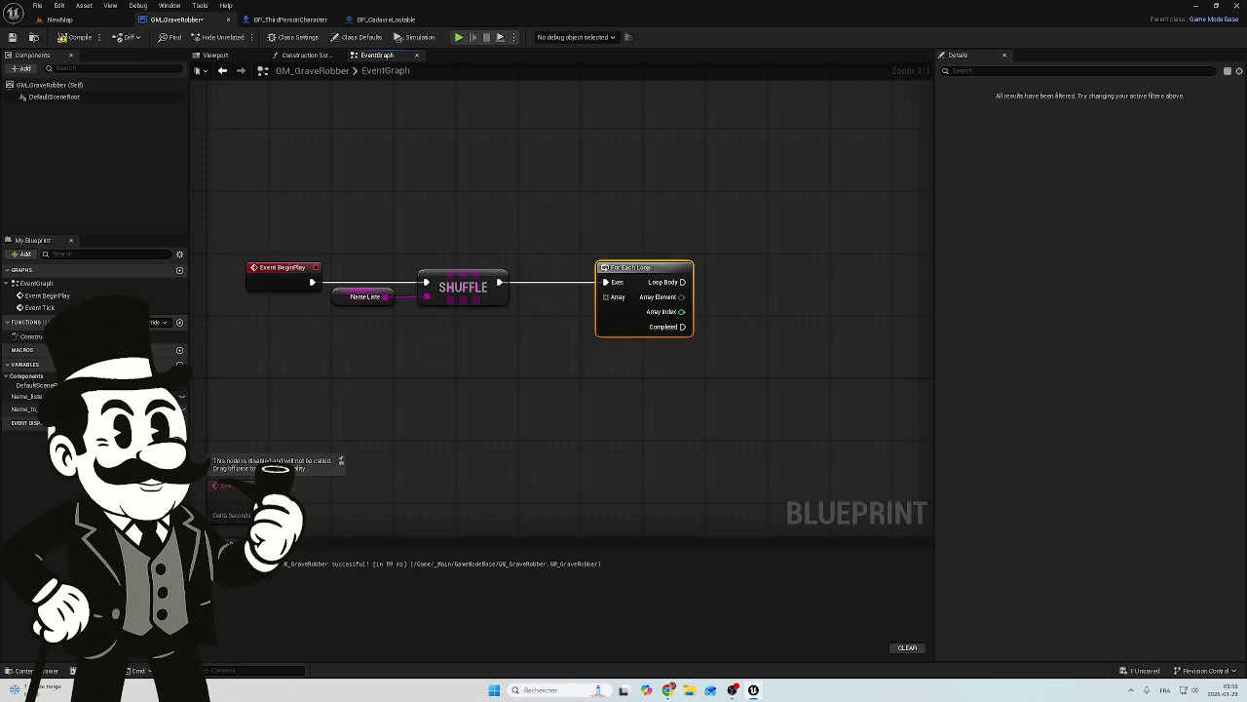
drag(24, 409, 522, 342)
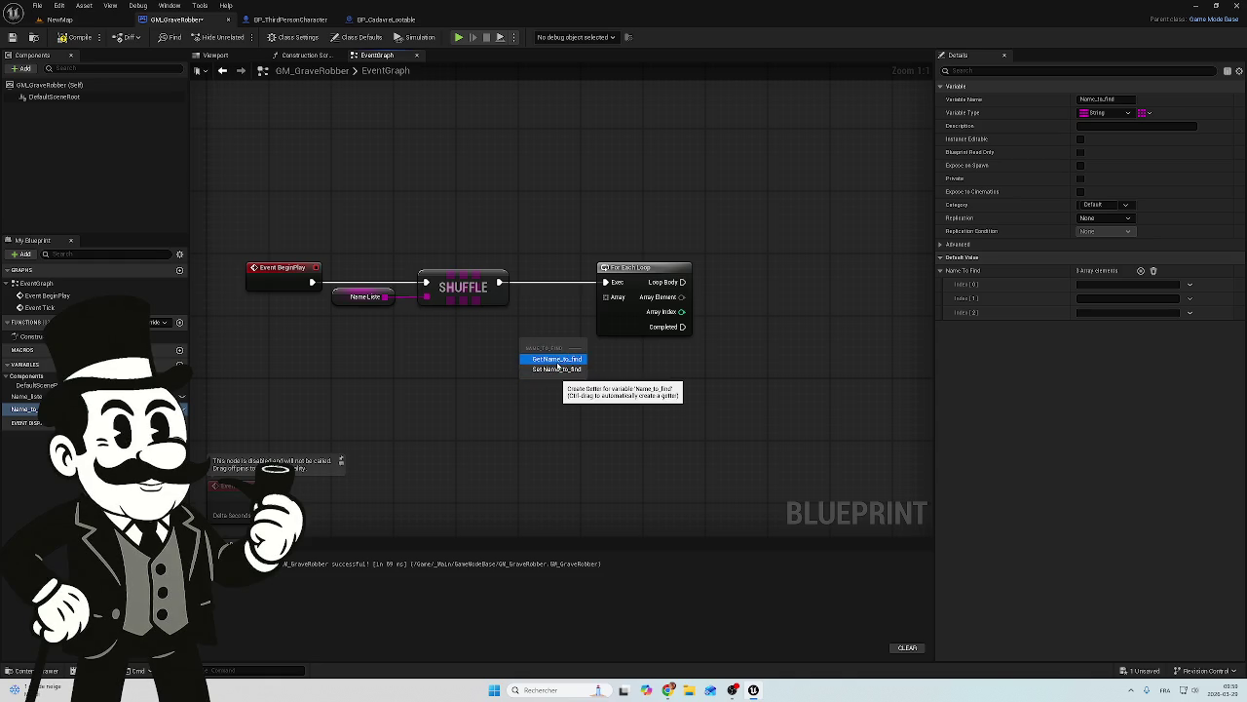
click(557, 363)
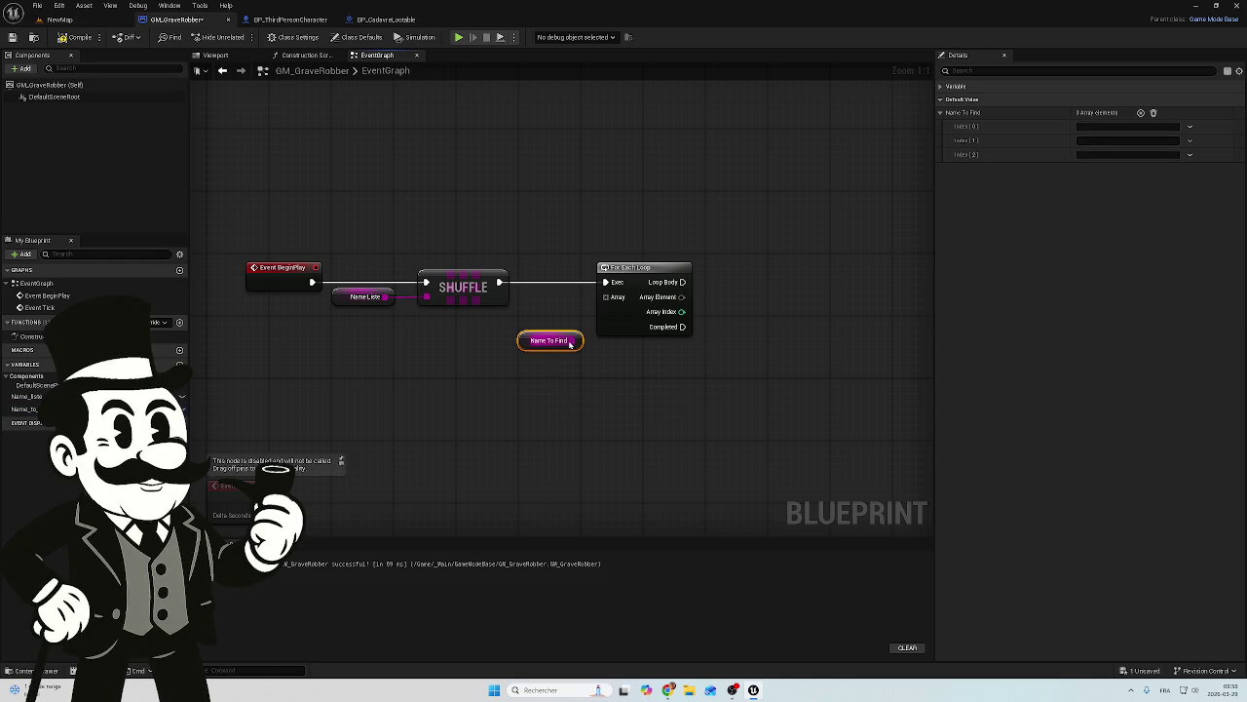
drag(575, 340, 607, 297)
mouse_move(682, 296)
mouse_down()
mouse_move(773, 302)
mouse_move(761, 303)
mouse_up()
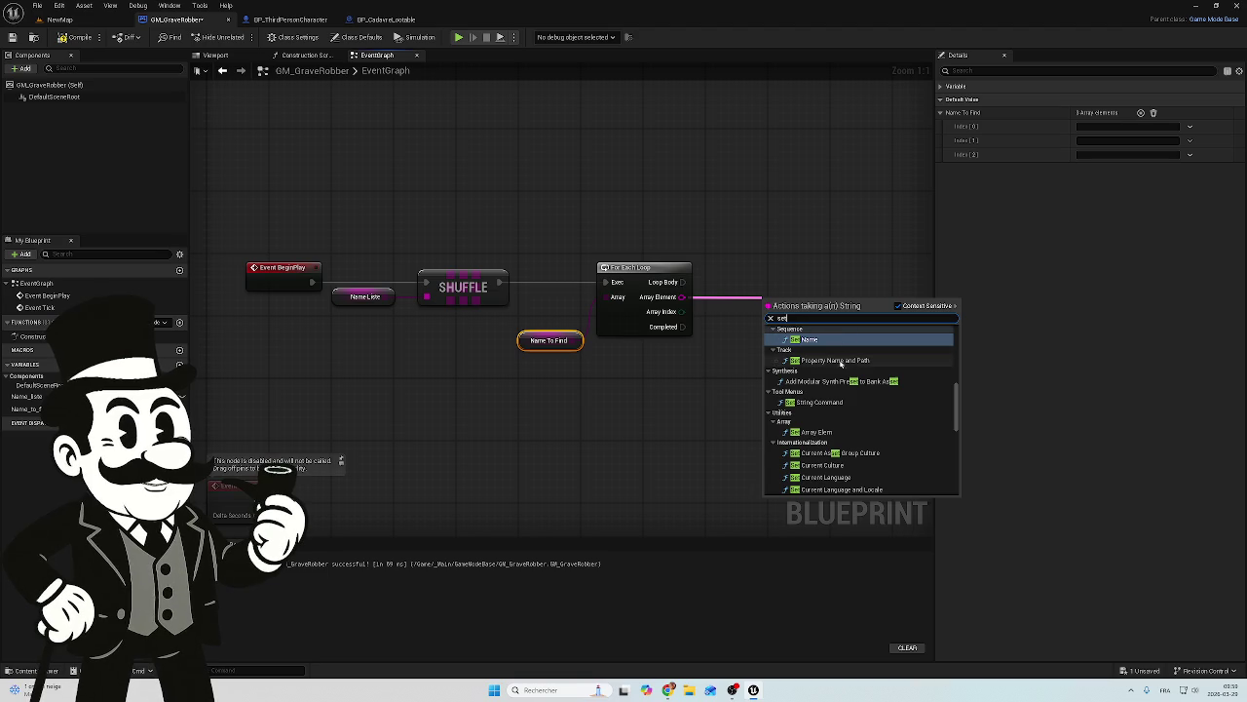
scroll(841, 366, up, 3)
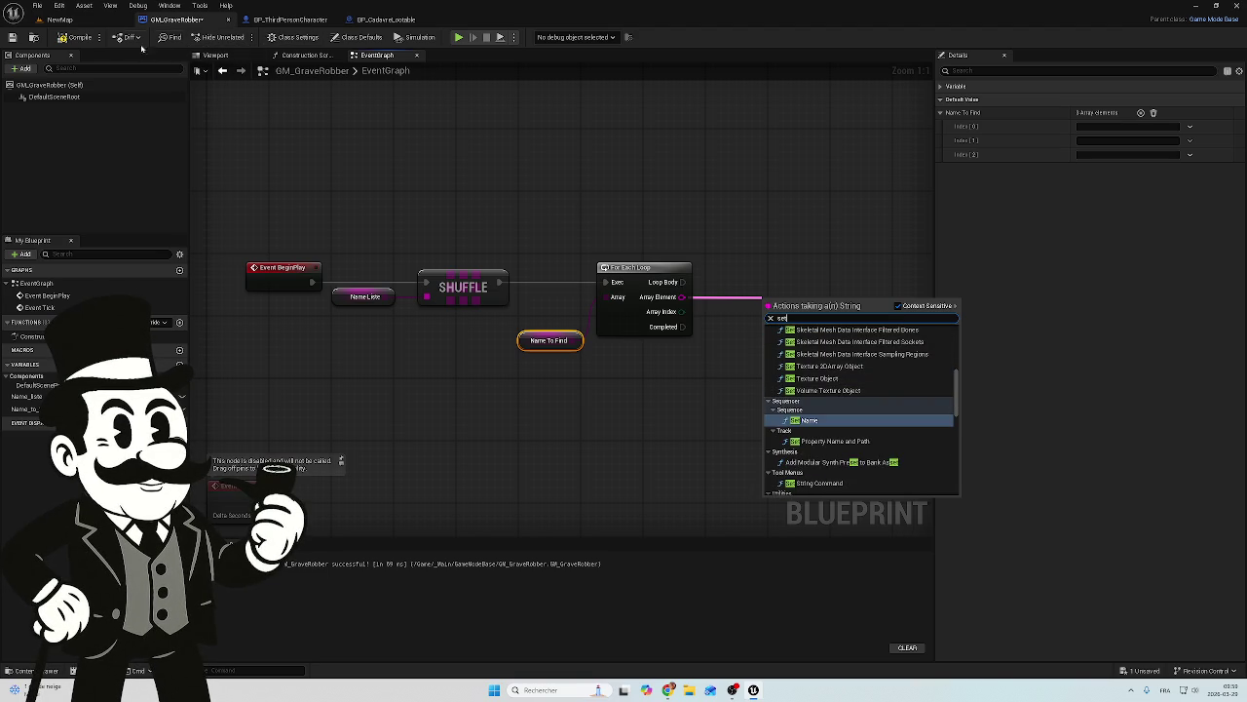
click(78, 37)
click(291, 19)
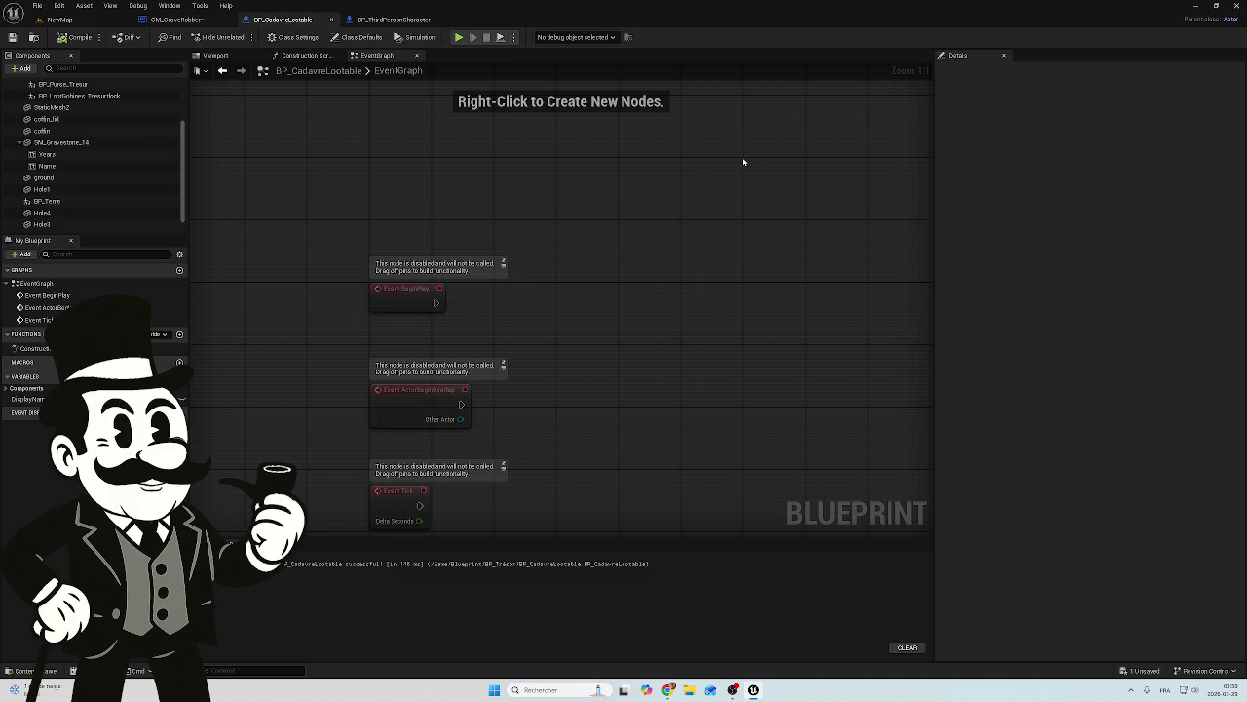
Step: Check the DisplayName variable's type, then return to GM_GraveRobber
click(29, 398)
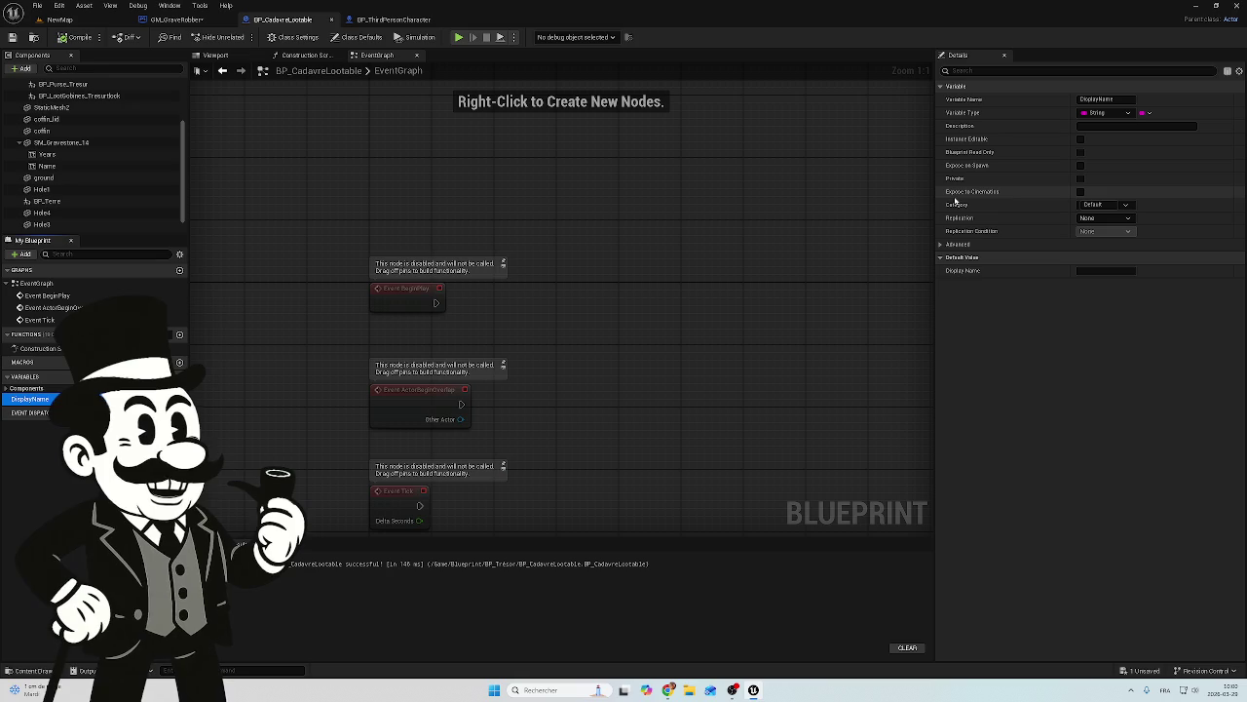
click(177, 19)
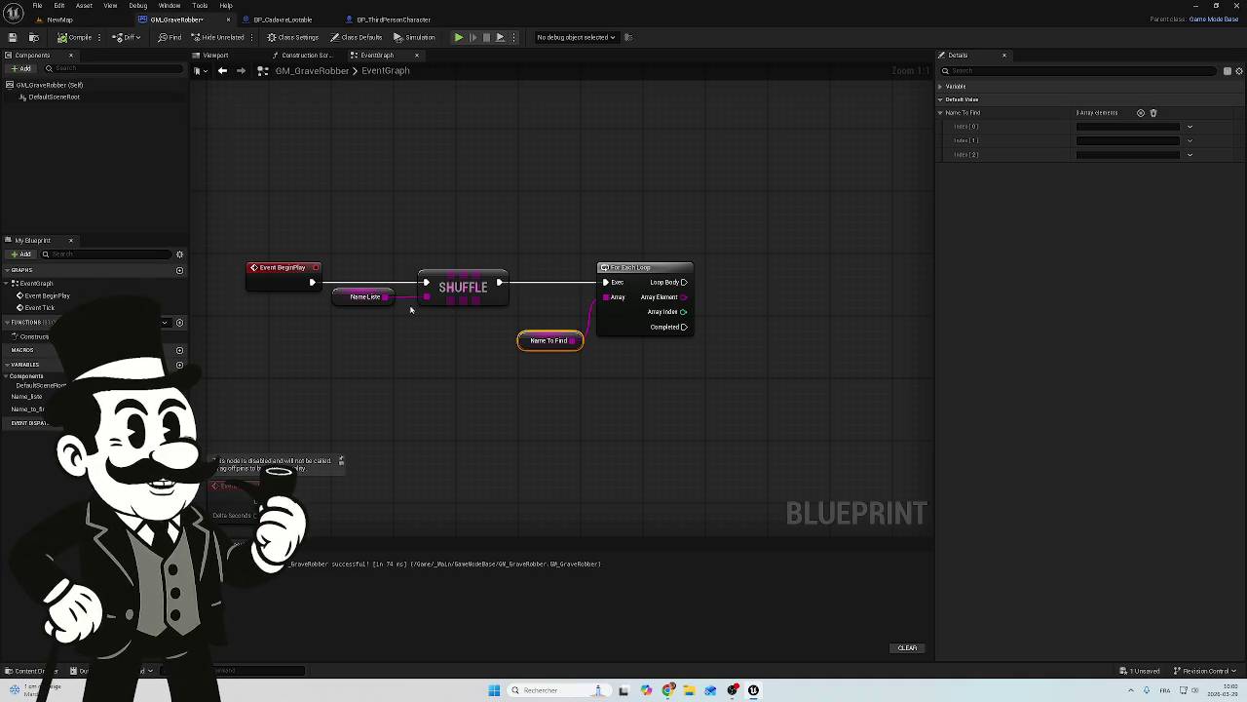
Step: Save GM_GraveRobber and go back to BP_CadavreLootable's event graph
click(14, 41)
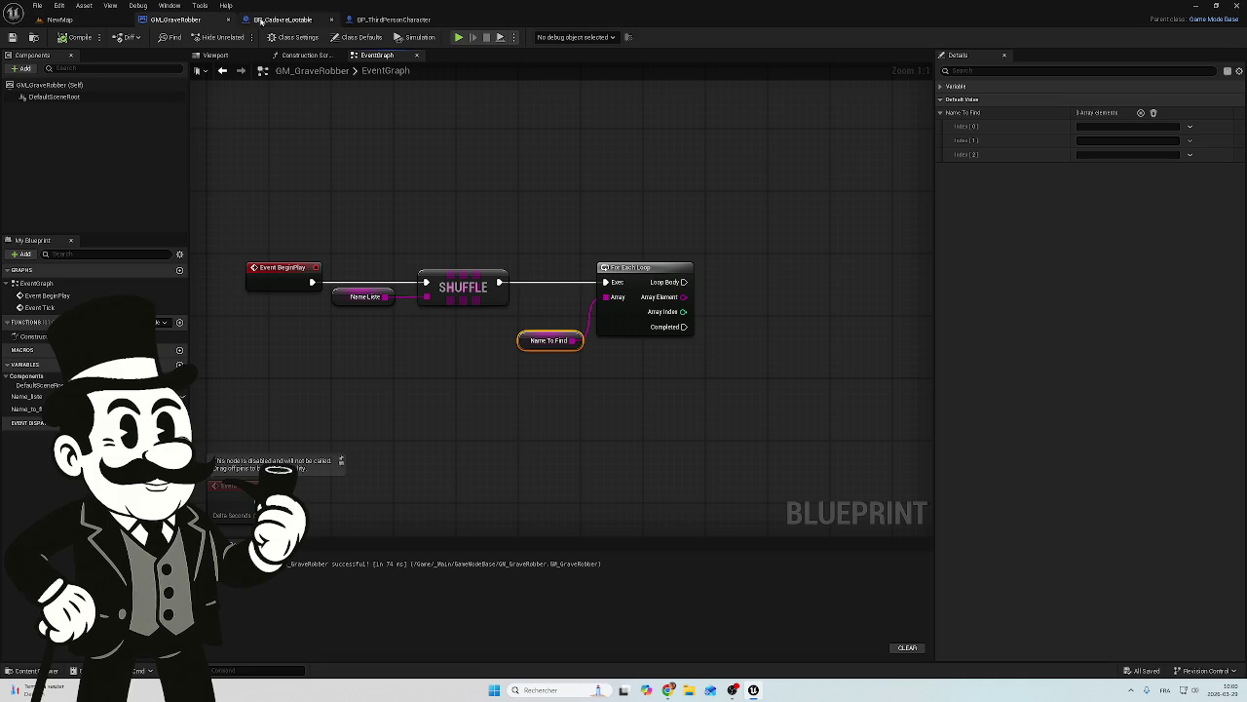
click(283, 19)
click(395, 20)
click(283, 19)
click(395, 19)
click(282, 20)
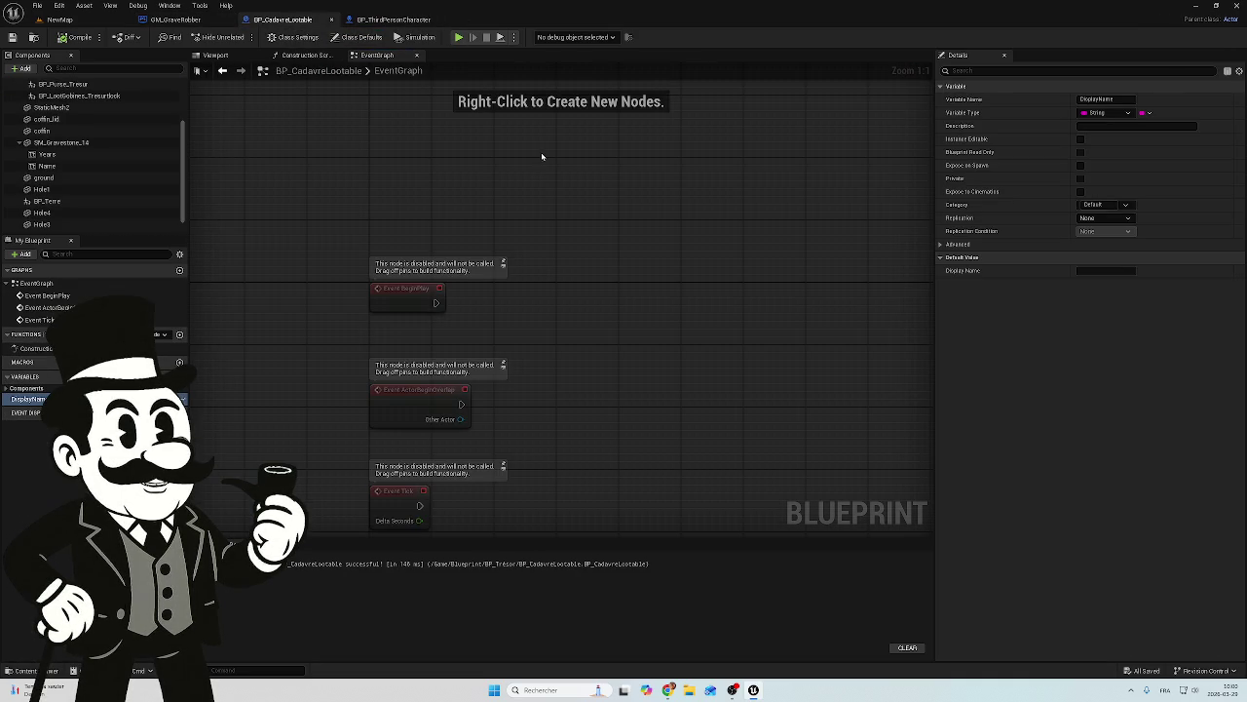
drag(610, 270, 670, 187)
scroll(621, 240, down, 3)
drag(665, 261, 638, 334)
scroll(457, 276, up, 3)
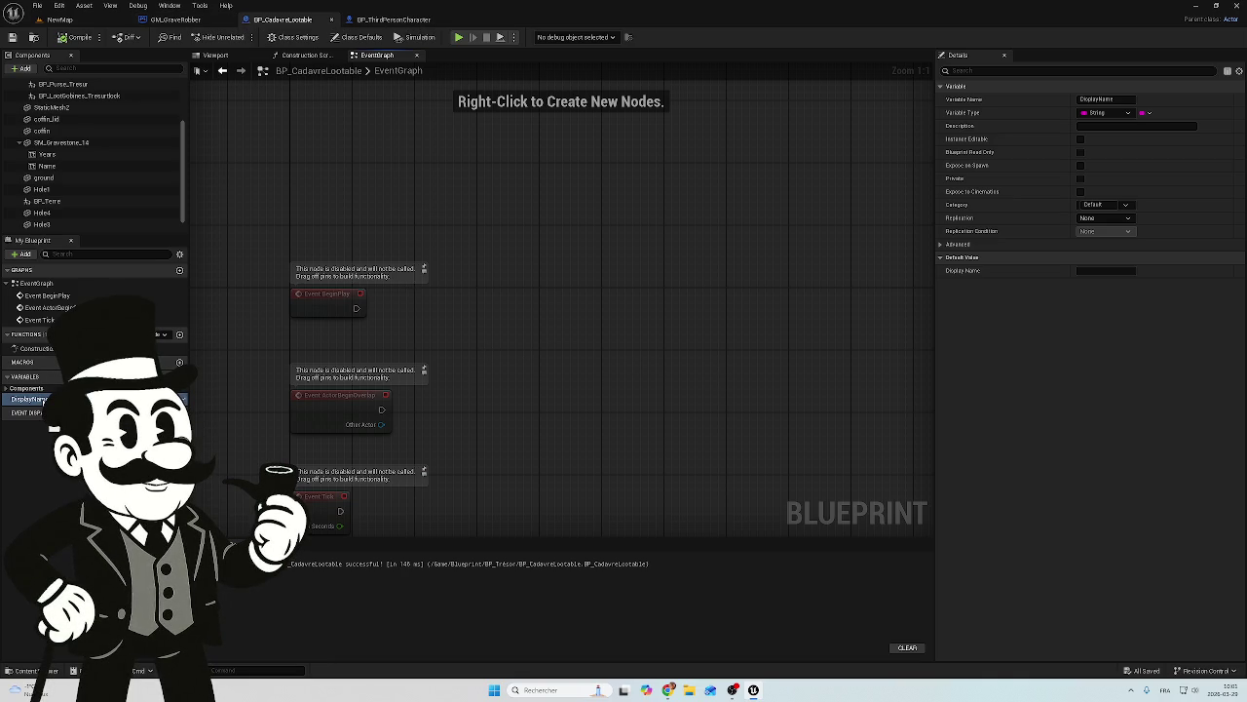
click(216, 56)
Step: Add a SET Display Name node wired from Event BeginPlay's execution output
click(385, 56)
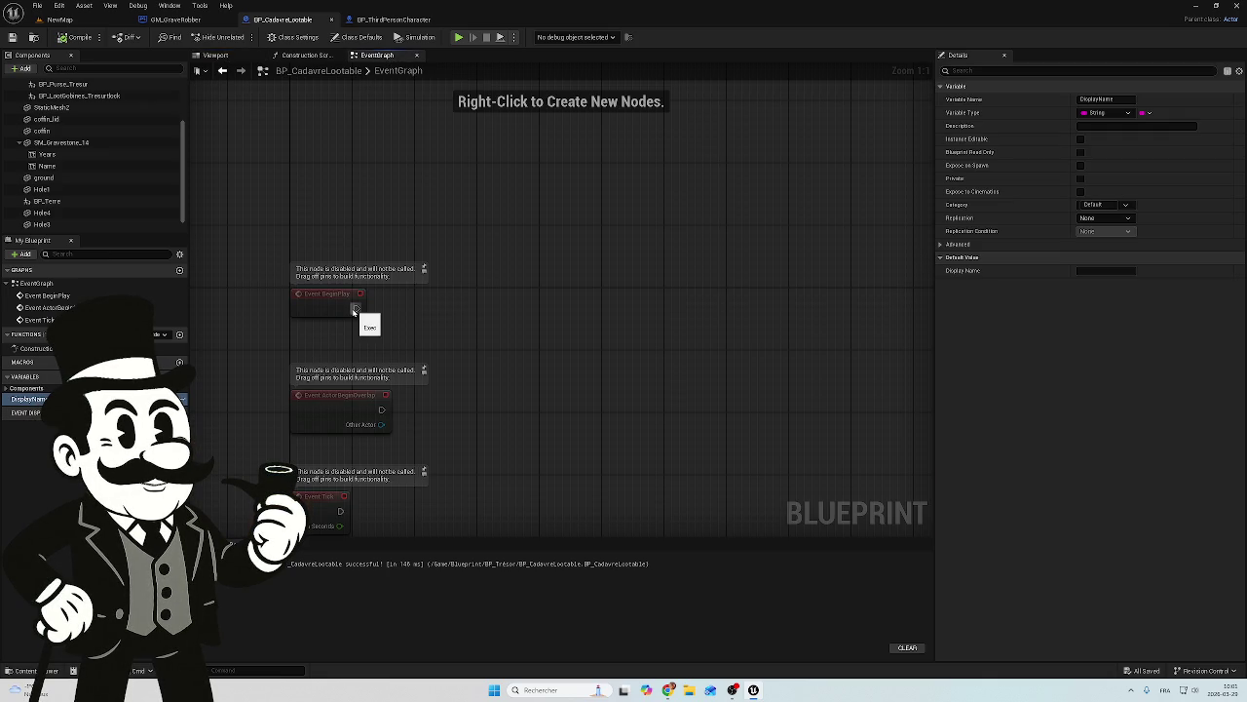
drag(357, 308, 463, 311)
text(set)
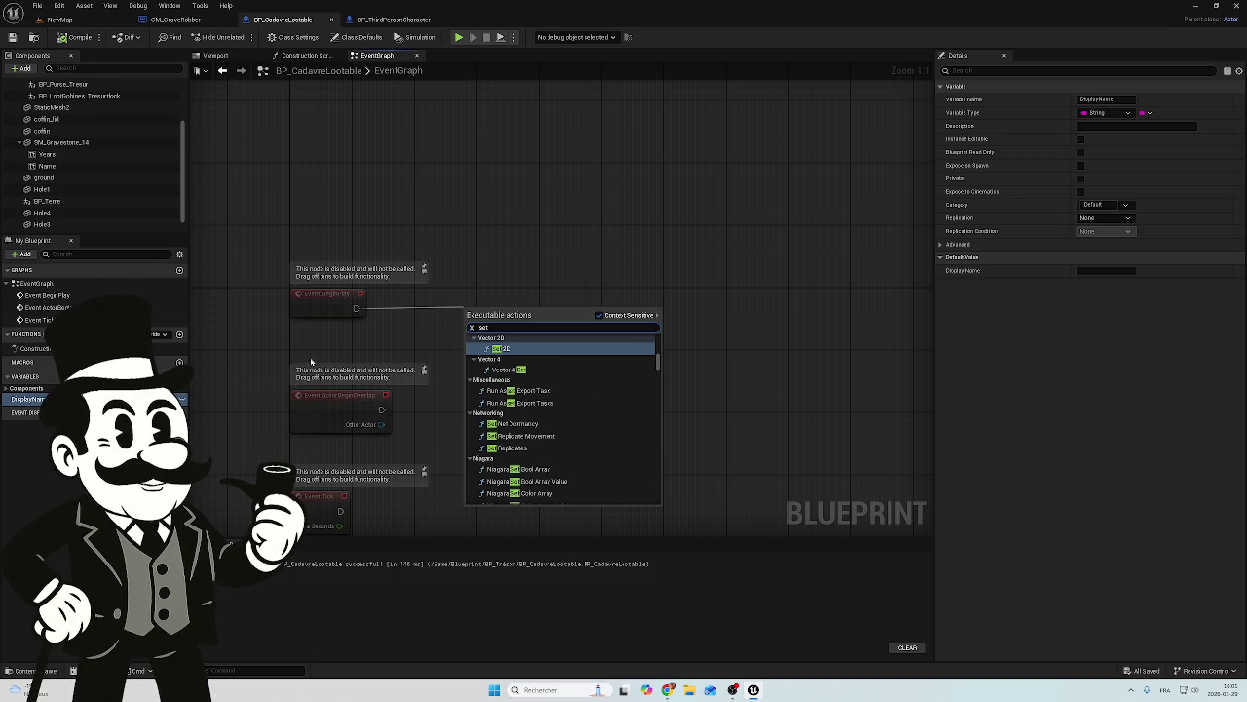
click(460, 246)
mouse_move(28, 399)
mouse_down()
mouse_move(233, 401)
mouse_move(536, 312)
mouse_up()
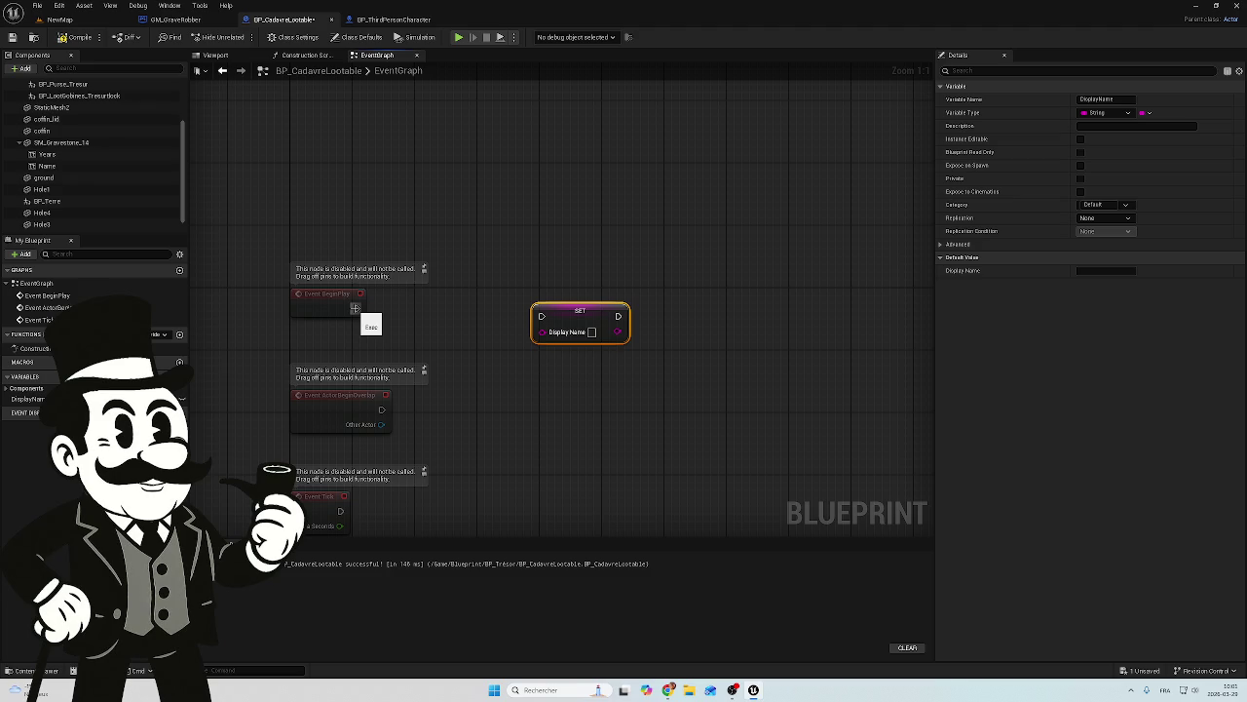
drag(356, 309, 542, 316)
mouse_move(636, 250)
mouse_down()
mouse_move(576, 354)
mouse_move(577, 312)
mouse_move(597, 312)
mouse_move(577, 312)
mouse_up()
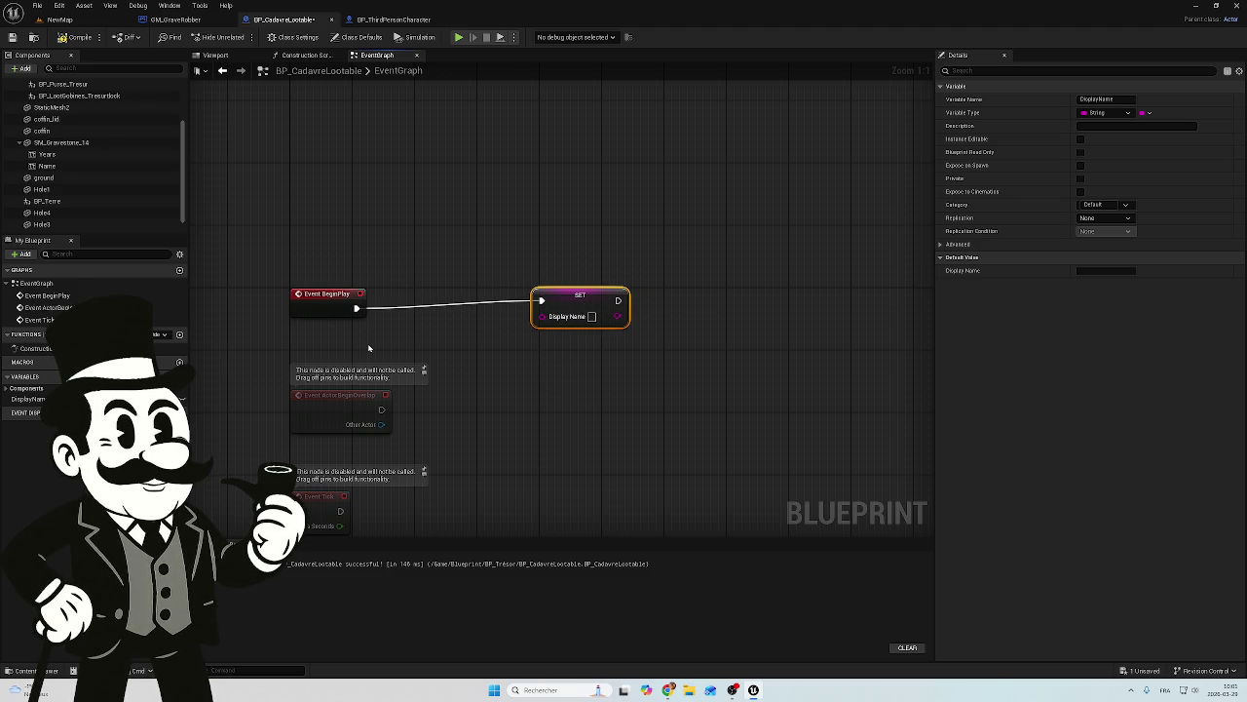
Step: Move the SET Display Name node closer to BeginPlay and return to GM_GraveRobber
scroll(671, 213, down, 2)
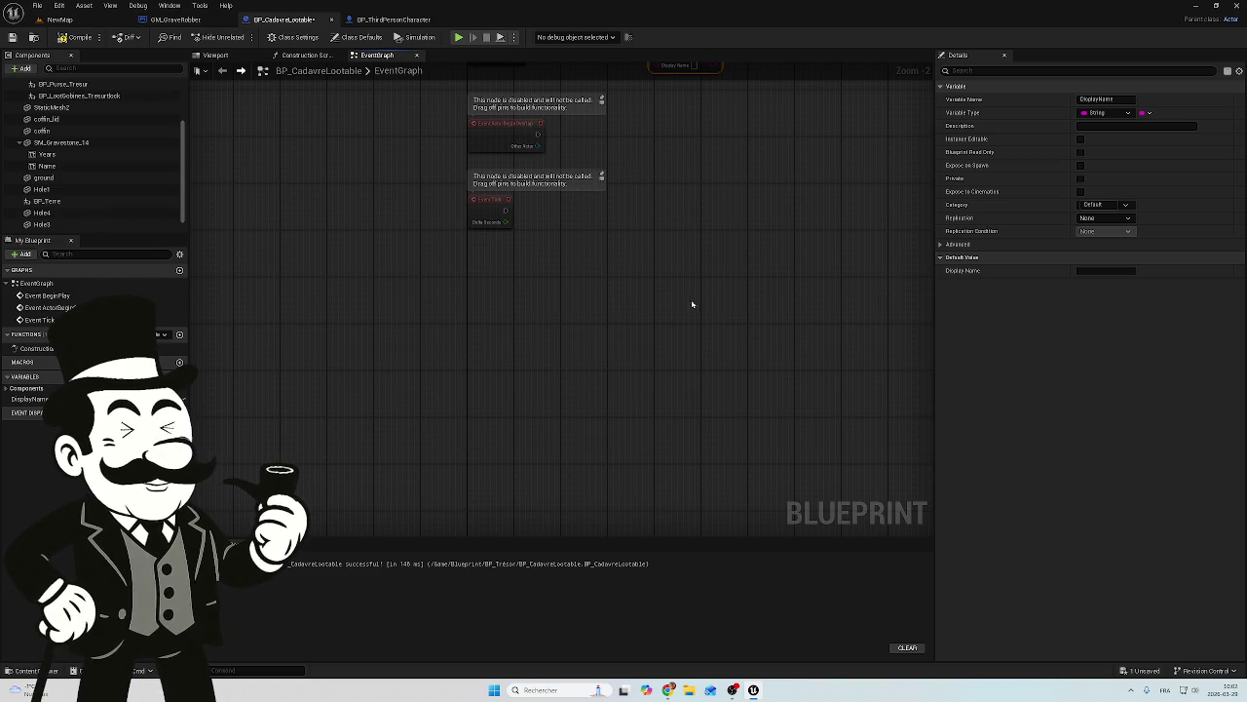
drag(686, 315, 640, 454)
mouse_move(673, 131)
mouse_down()
mouse_move(419, 236)
mouse_move(521, 136)
mouse_up()
drag(770, 215, 657, 328)
click(554, 306)
click(572, 251)
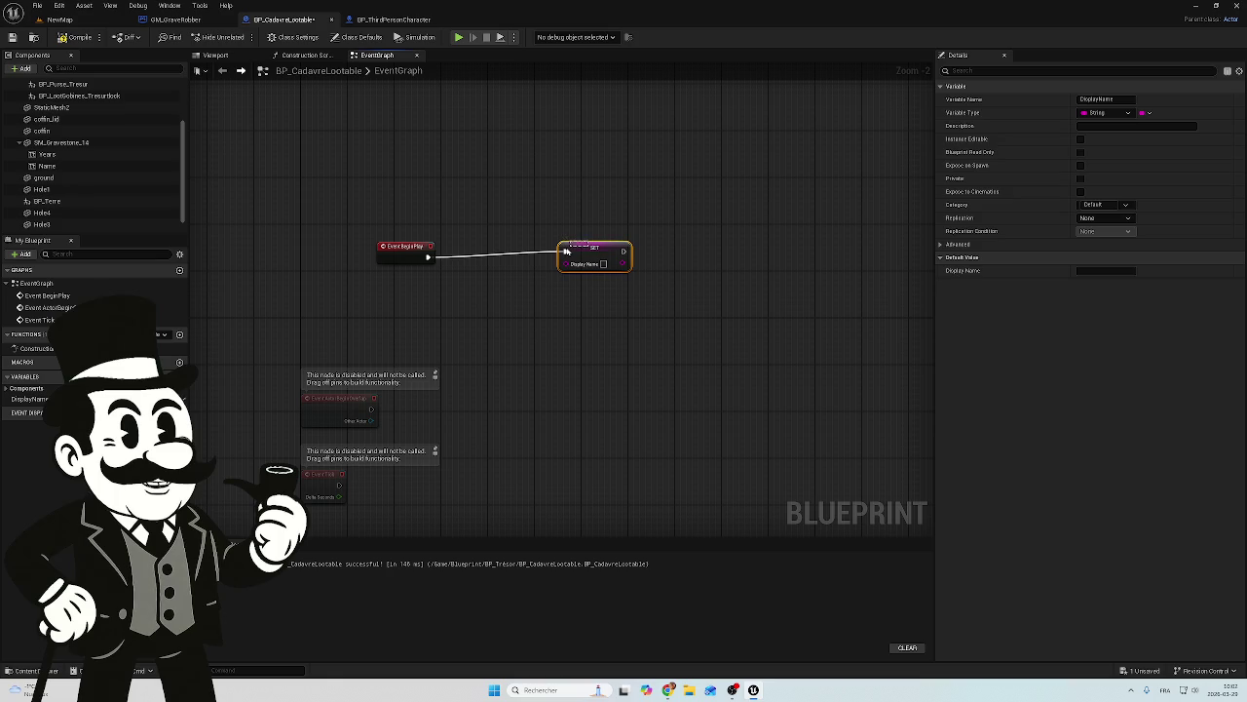
drag(595, 253, 543, 258)
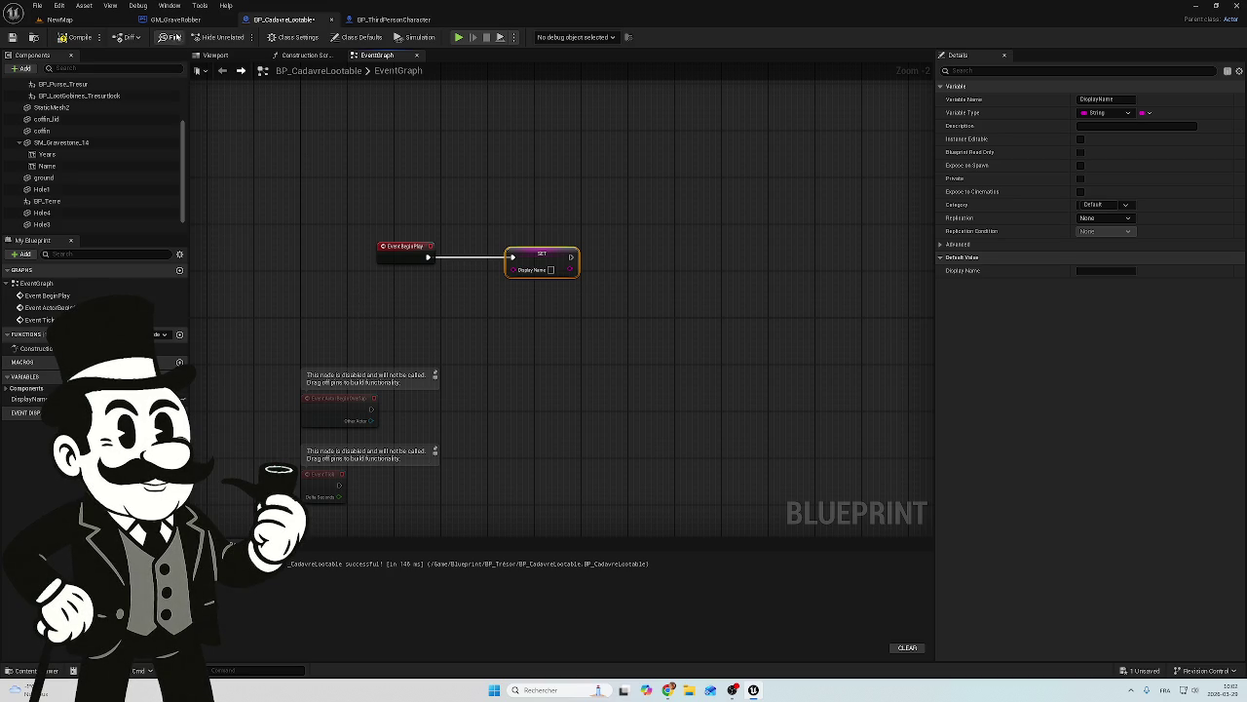
click(175, 19)
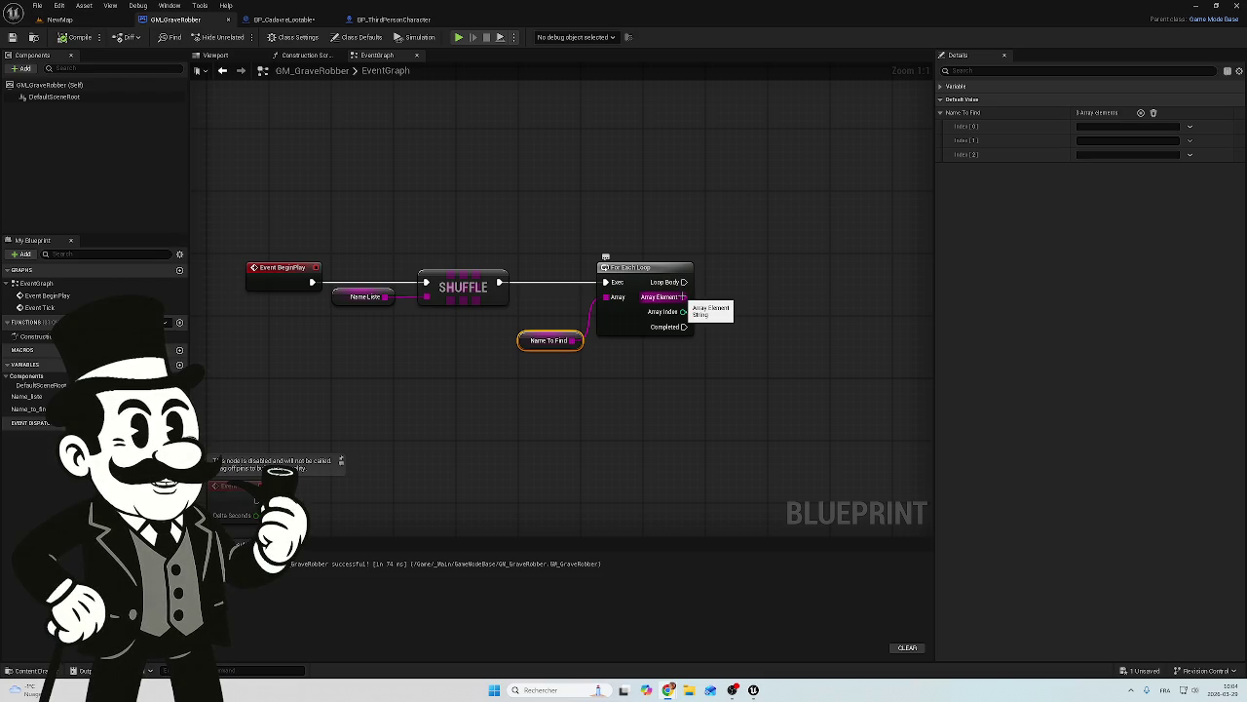
Step: Search 'get display' from the loop's Array Element, cancel, and switch to BP_CadavreLootable
drag(682, 297, 757, 303)
text(gf)
text(et)
text( displa)
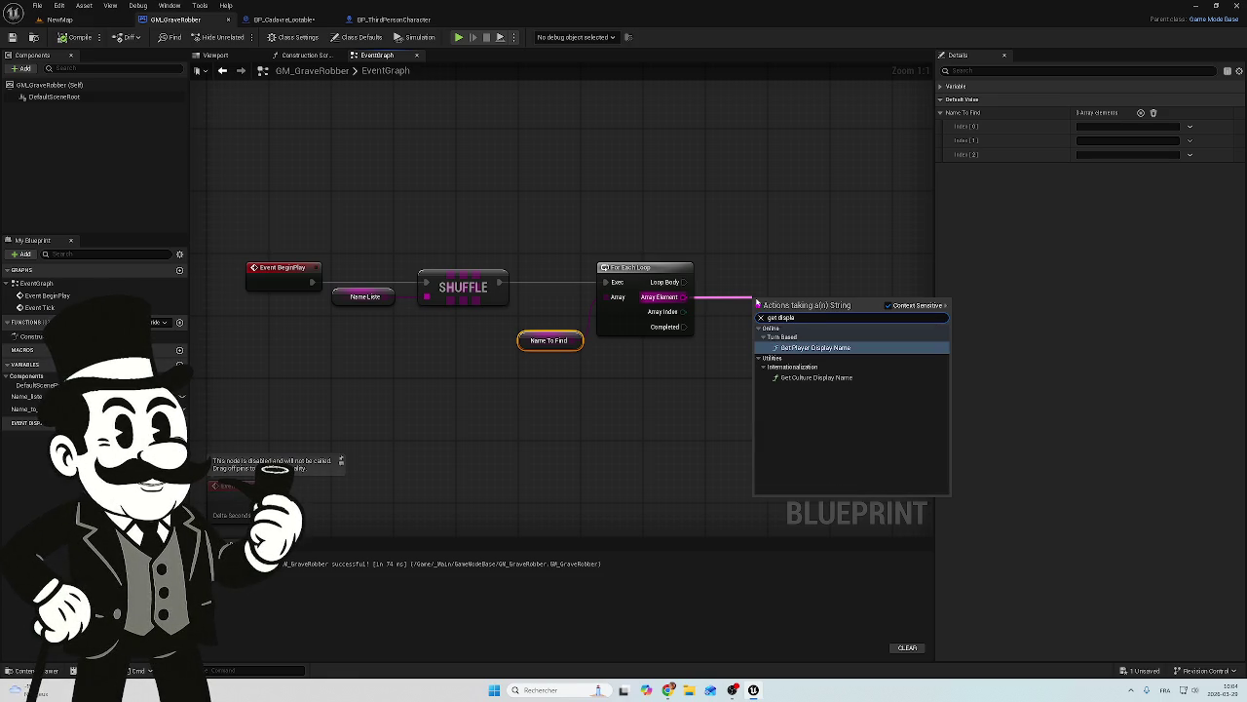
click(810, 287)
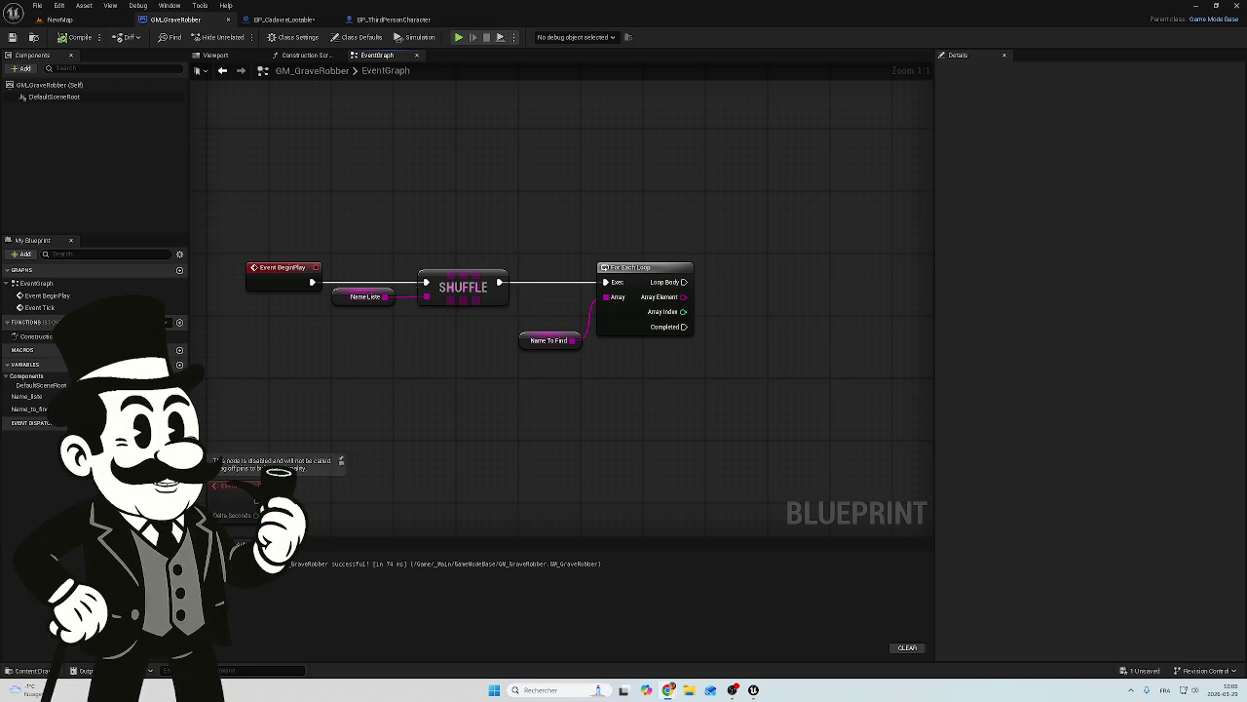
click(283, 18)
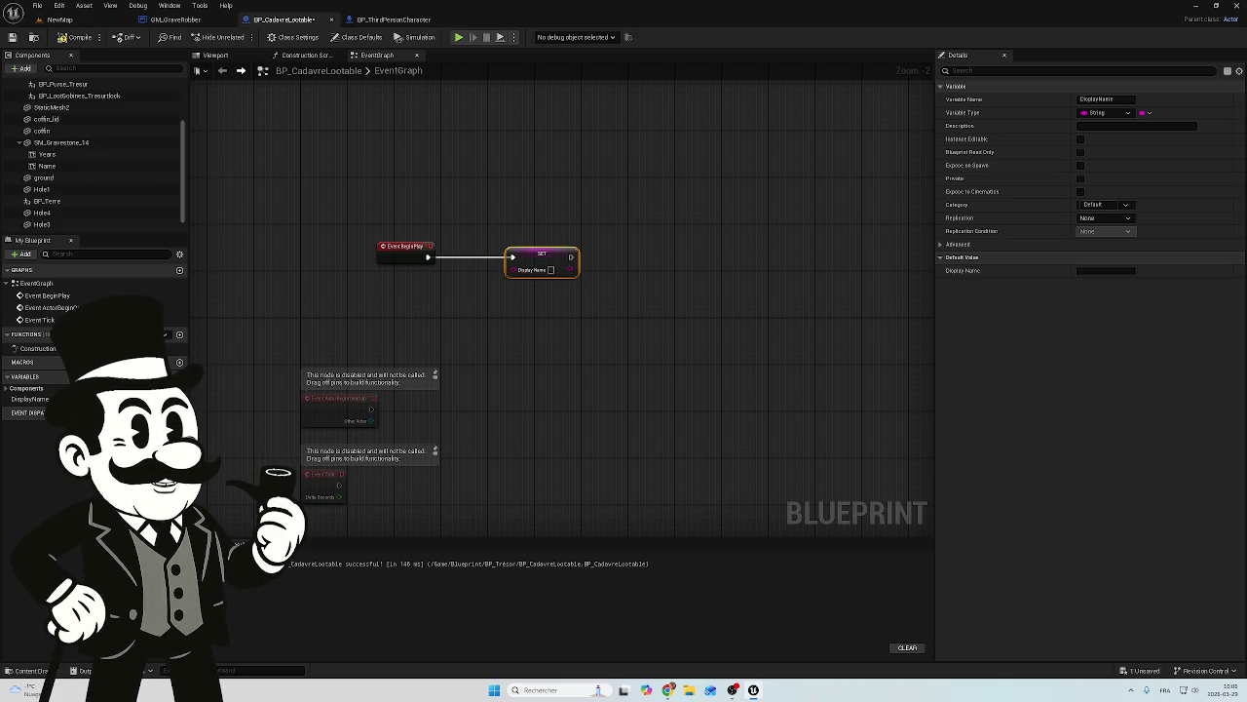
Step: Drop a Name component reference below SET Display Name and select the SET node
scroll(482, 292, up, 3)
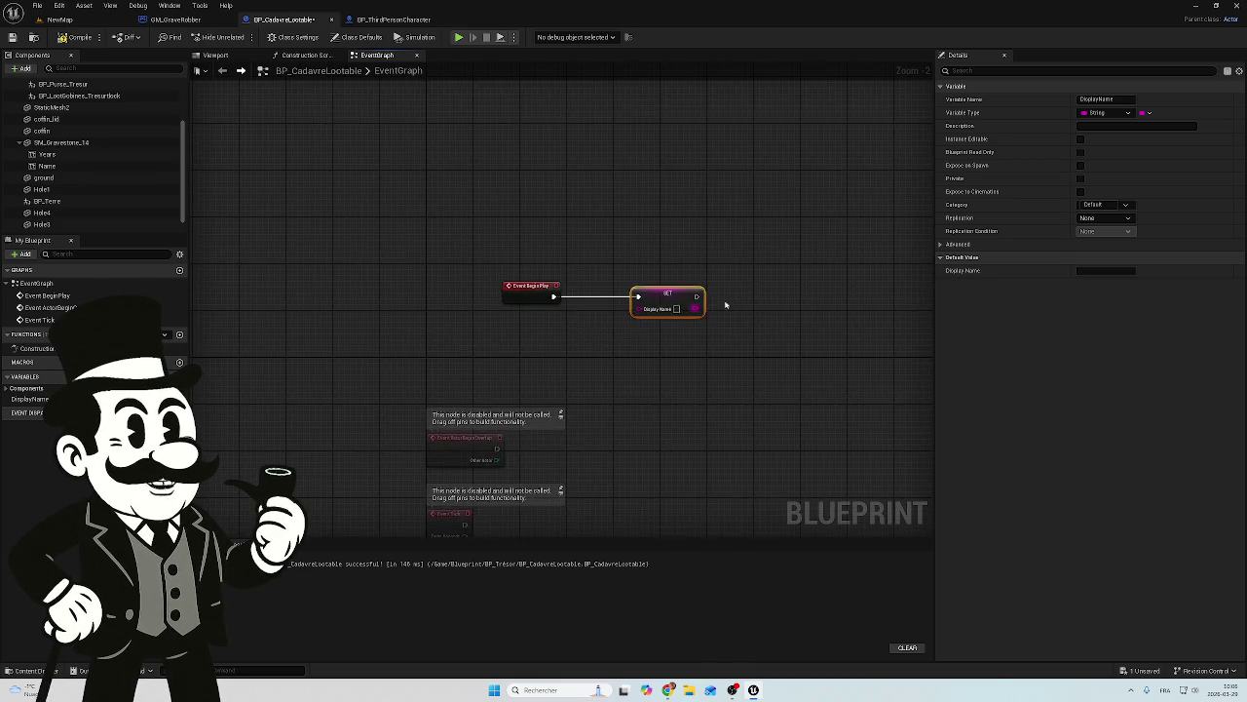
drag(706, 235, 670, 235)
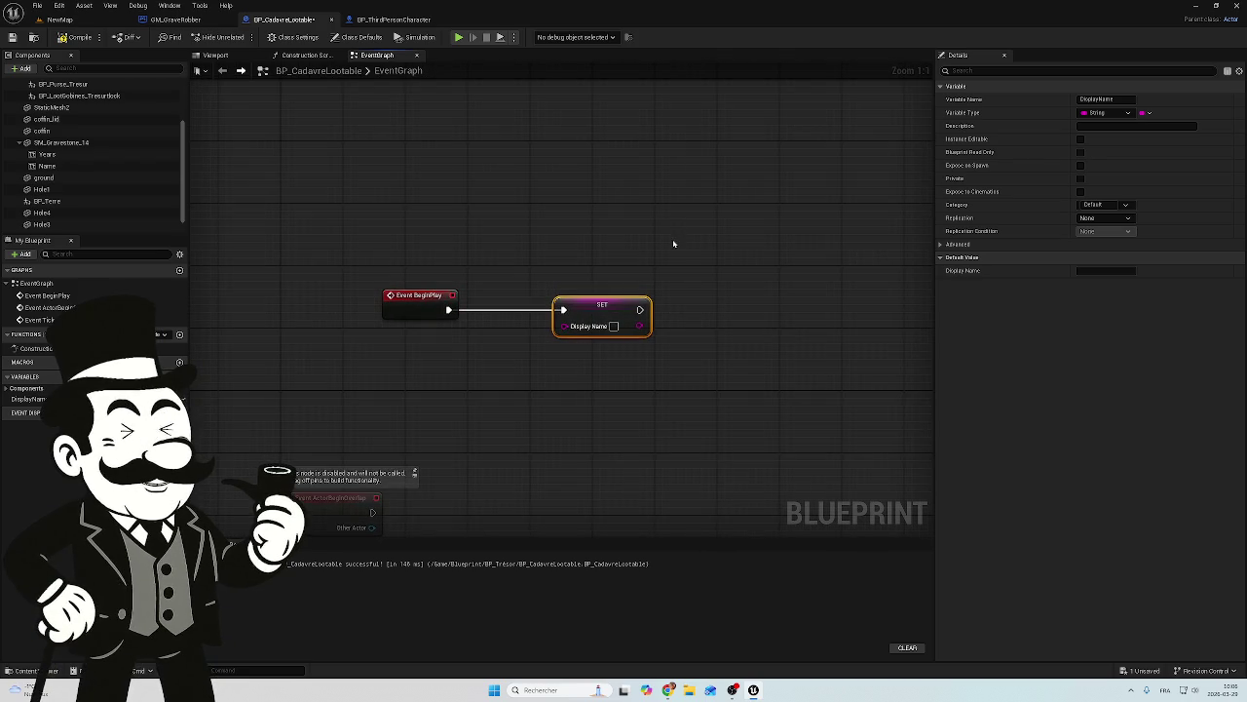
scroll(78, 146, up, 3)
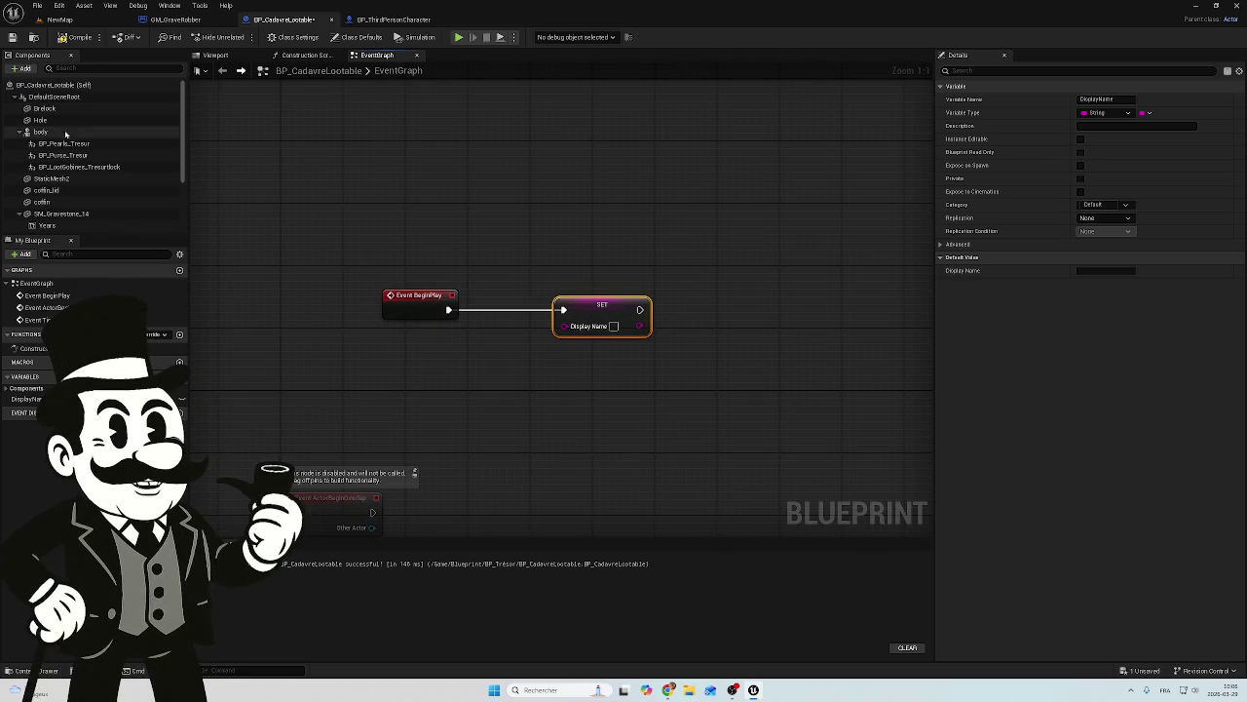
scroll(73, 212, down, 1)
scroll(73, 212, down, 1)
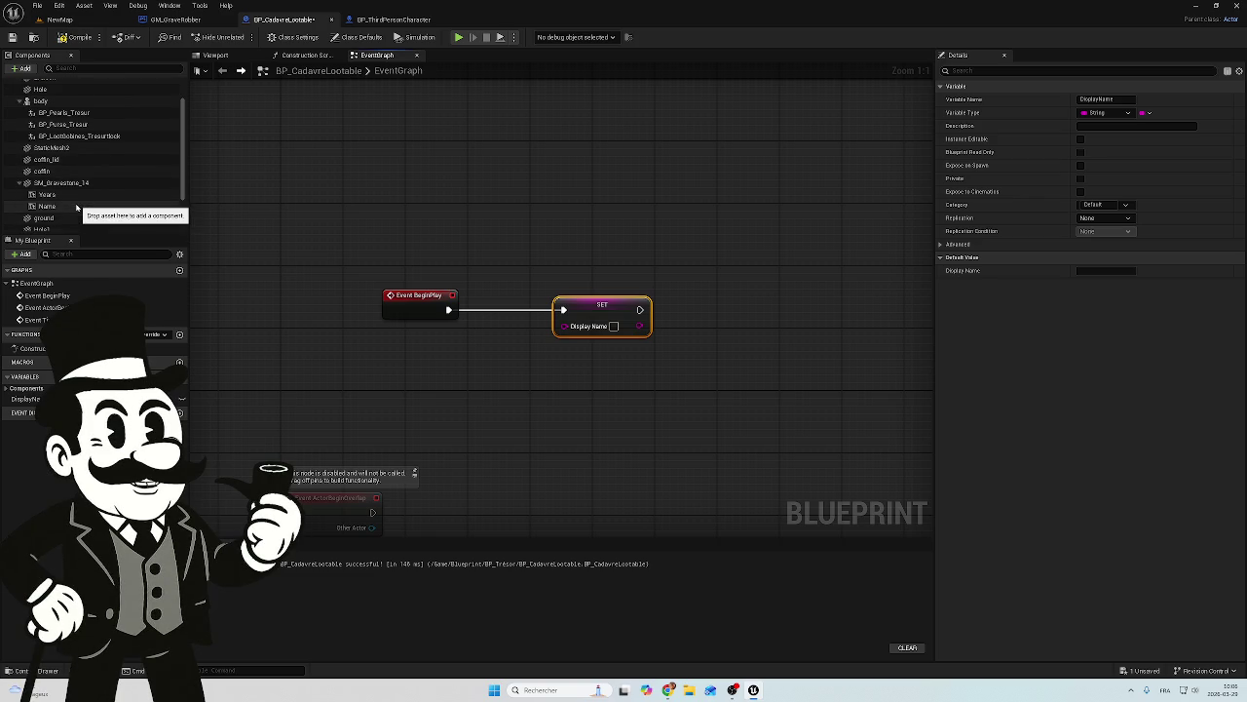
mouse_move(47, 206)
mouse_down()
mouse_move(502, 396)
mouse_move(462, 408)
mouse_up()
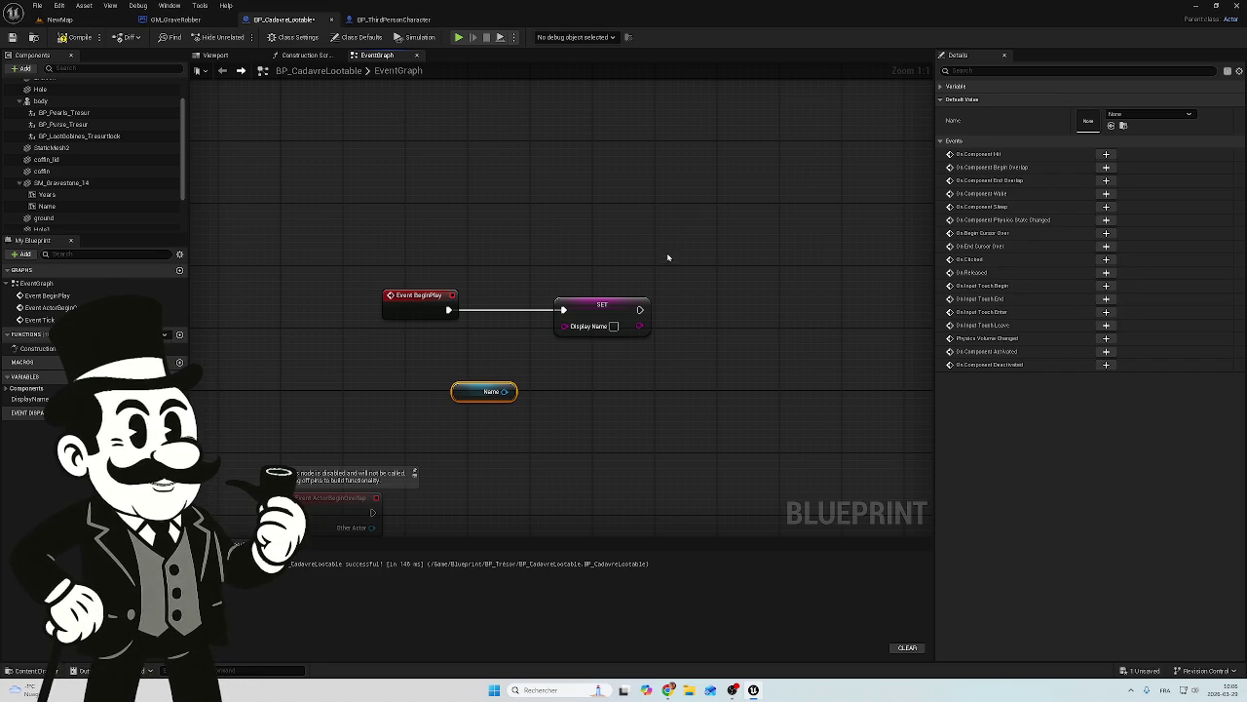
drag(652, 236, 605, 336)
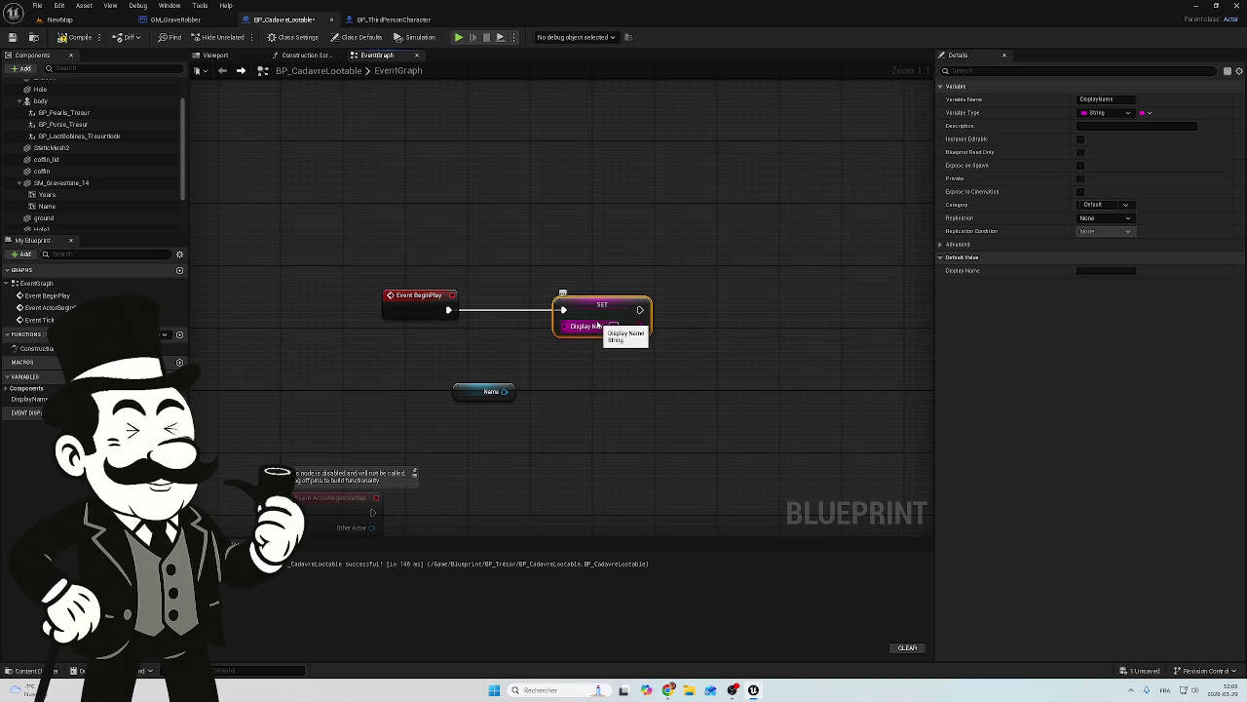
Step: Delete SET Display Name and try 'get Game M' and 'get BP_' searches from BeginPlay
key(Delete)
mouse_move(447, 310)
mouse_down()
mouse_move(598, 335)
mouse_move(568, 312)
mouse_up()
text(get)
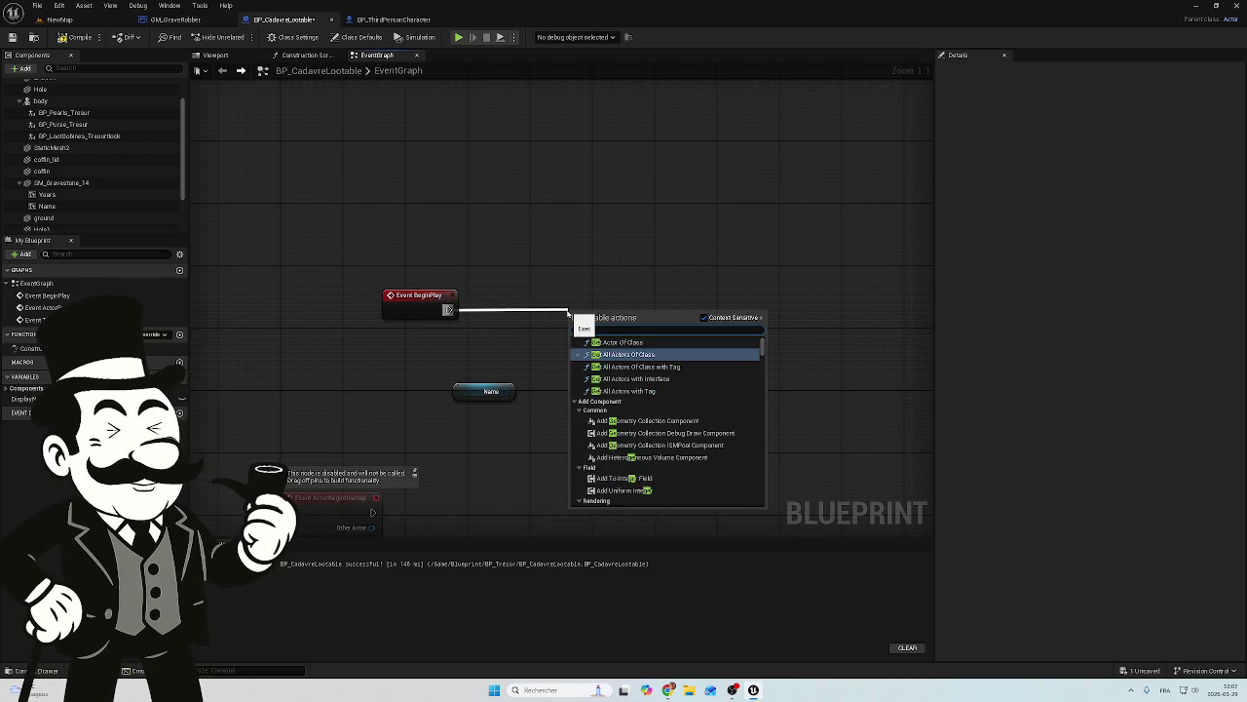
text( Game)
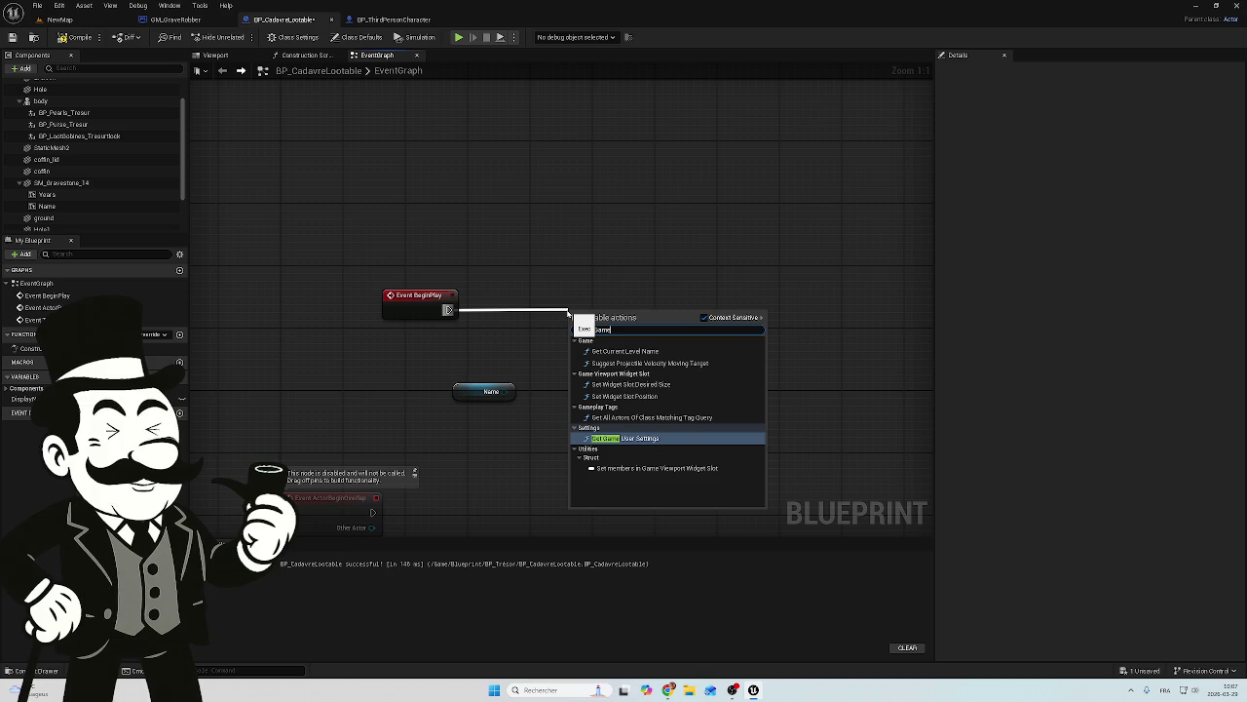
text( M)
key(BackSpace)
key(BackSpace)
key(BackSpace)
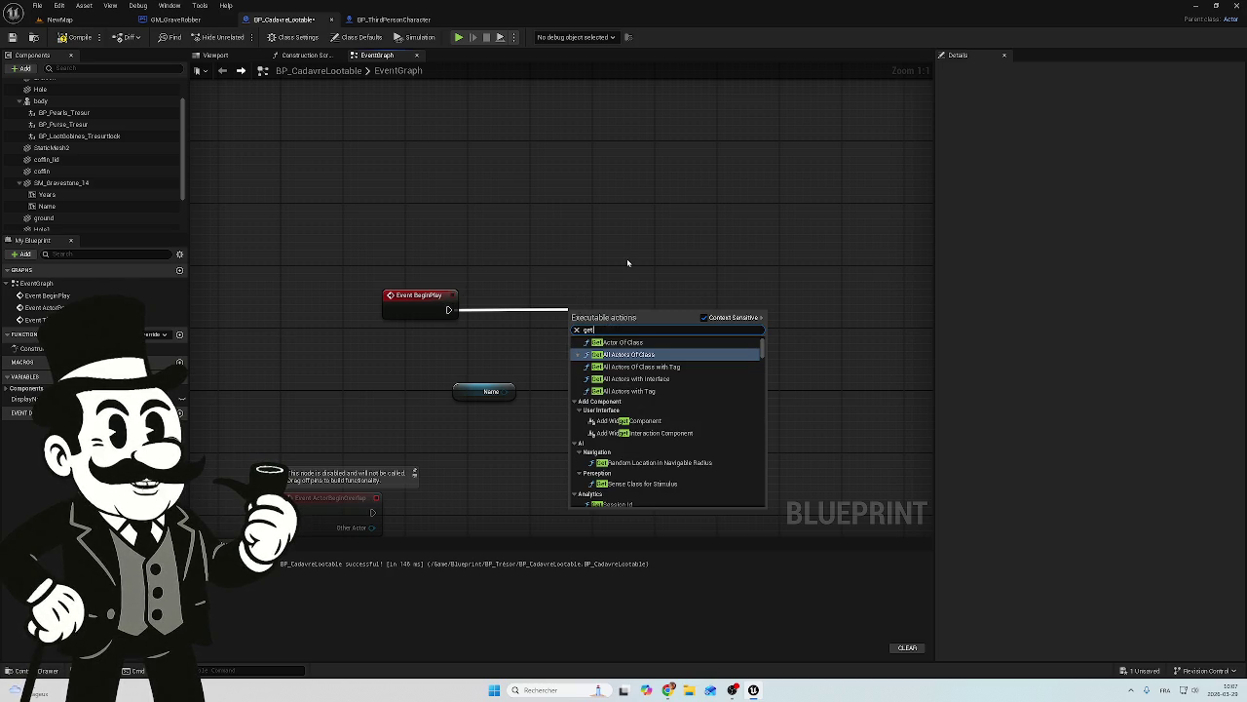
text(BP_C)
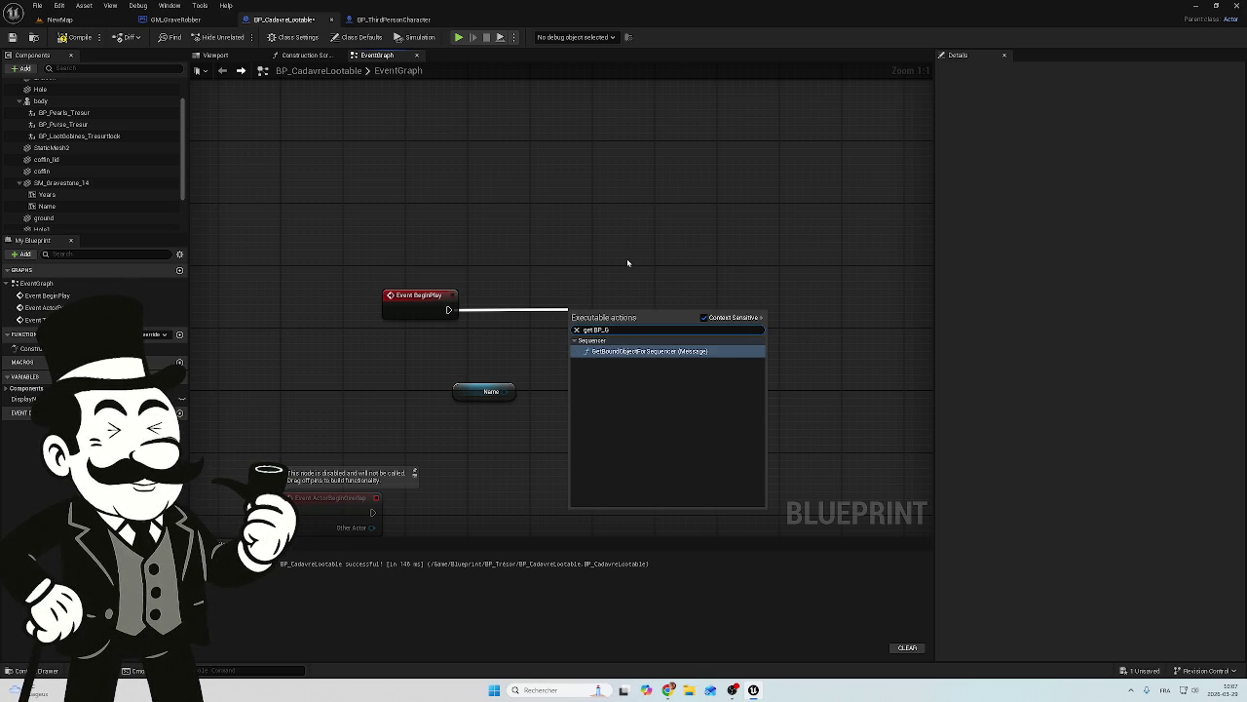
text(a)
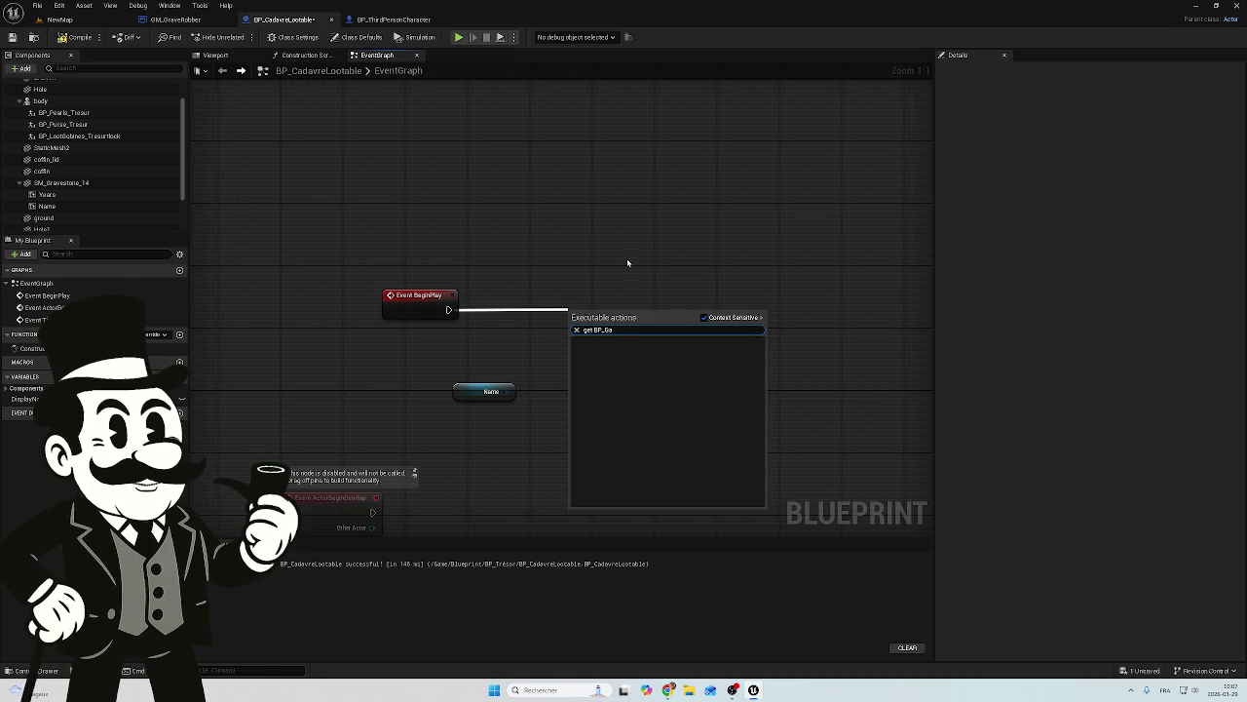
key(BackSpace)
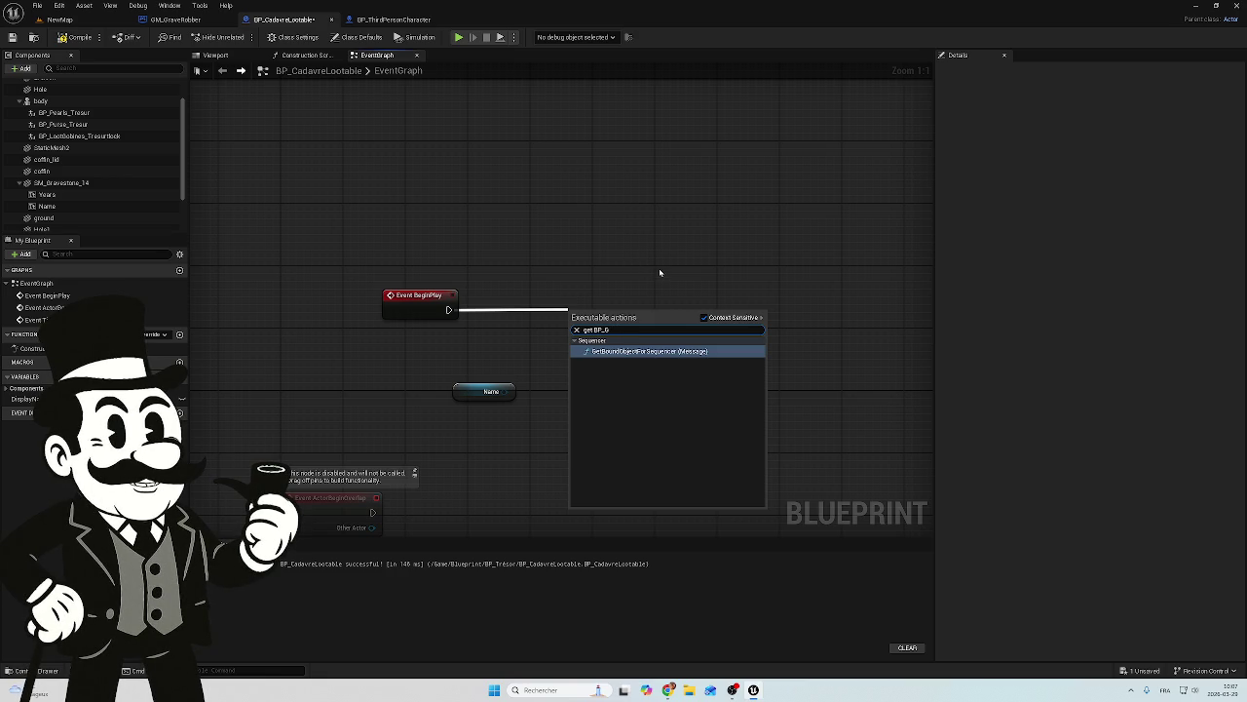
key(BackSpace)
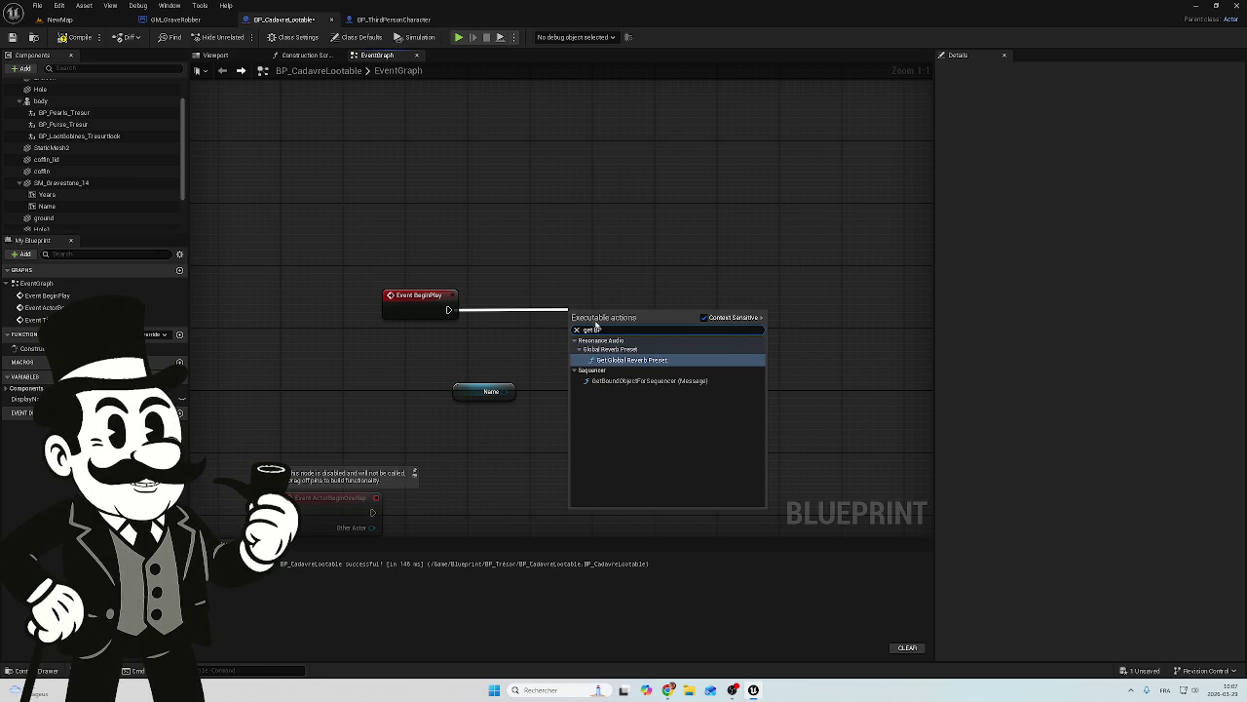
key(ctrl+a)
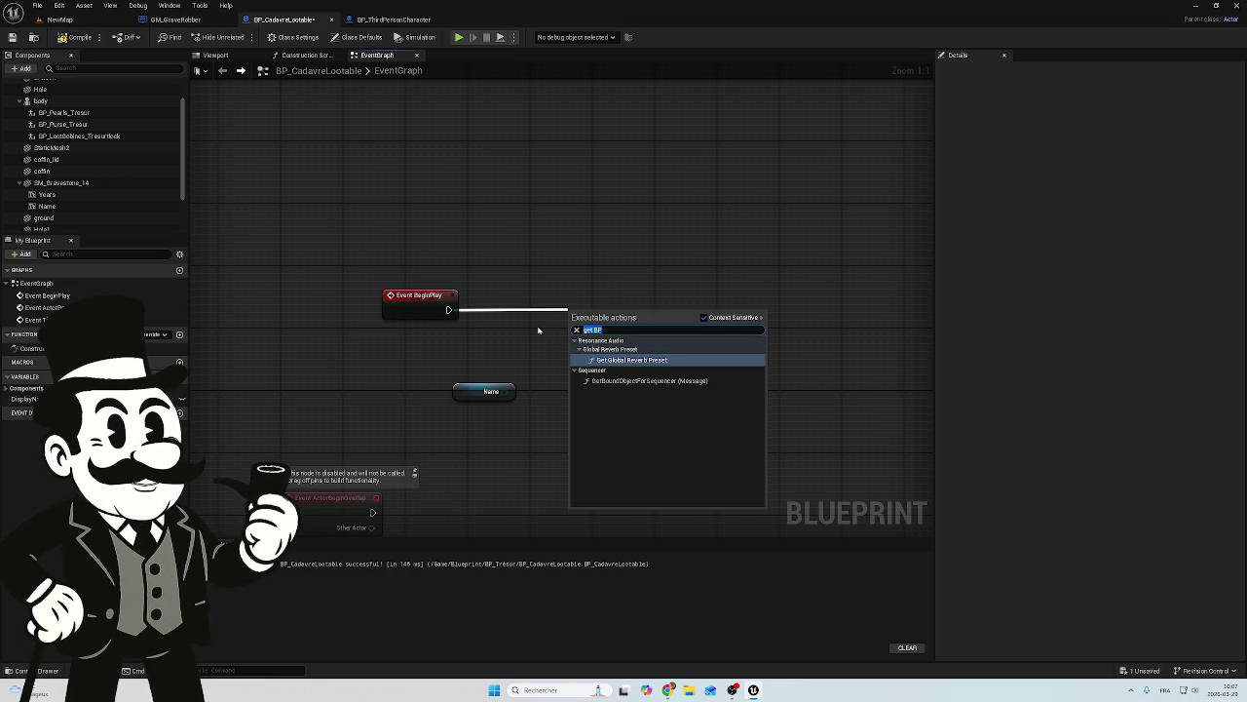
key(BackSpace)
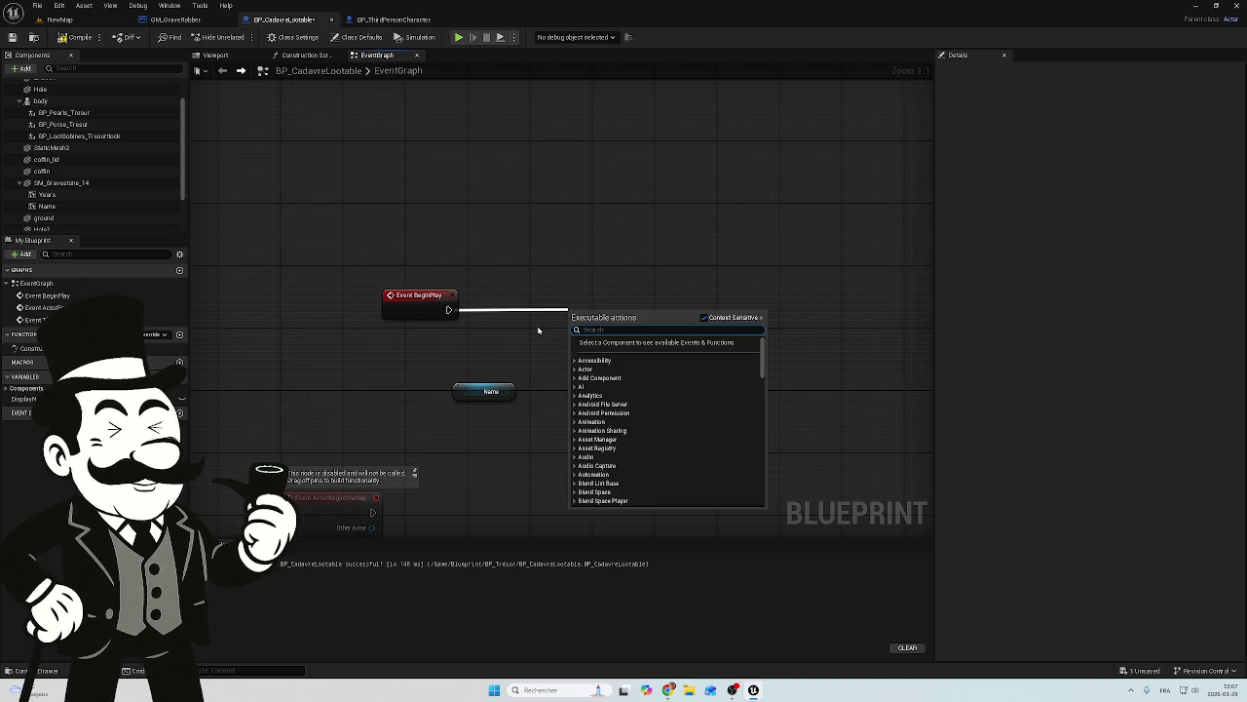
text(get)
text( BP)
text(_)
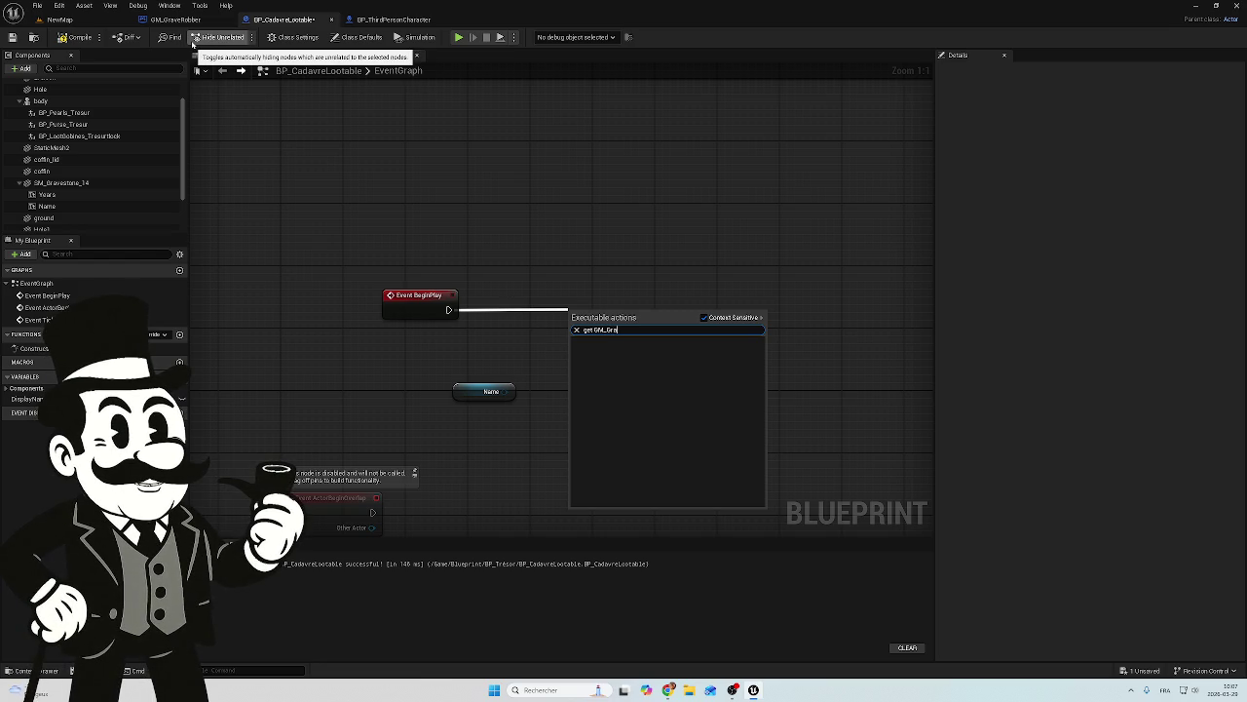
key(BackSpace)
key(BackSpace)
key(BackSpace)
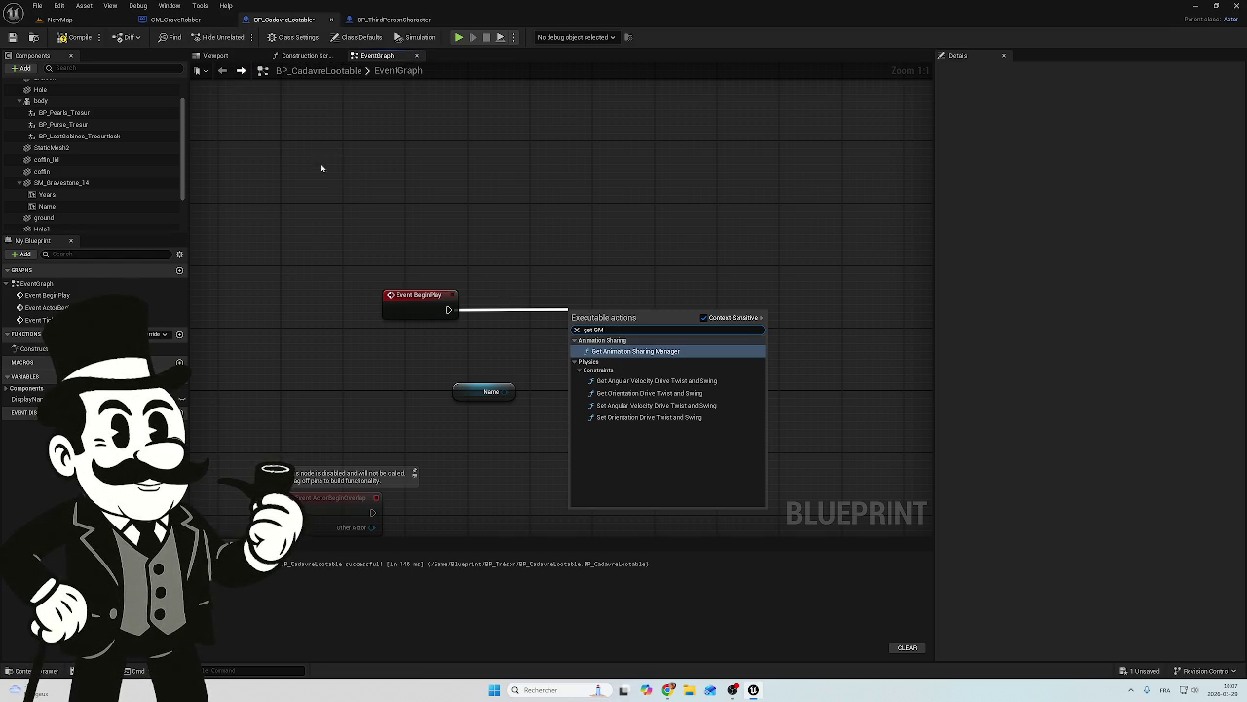
key(BackSpace)
key(BackSpace)
key(BackSpace)
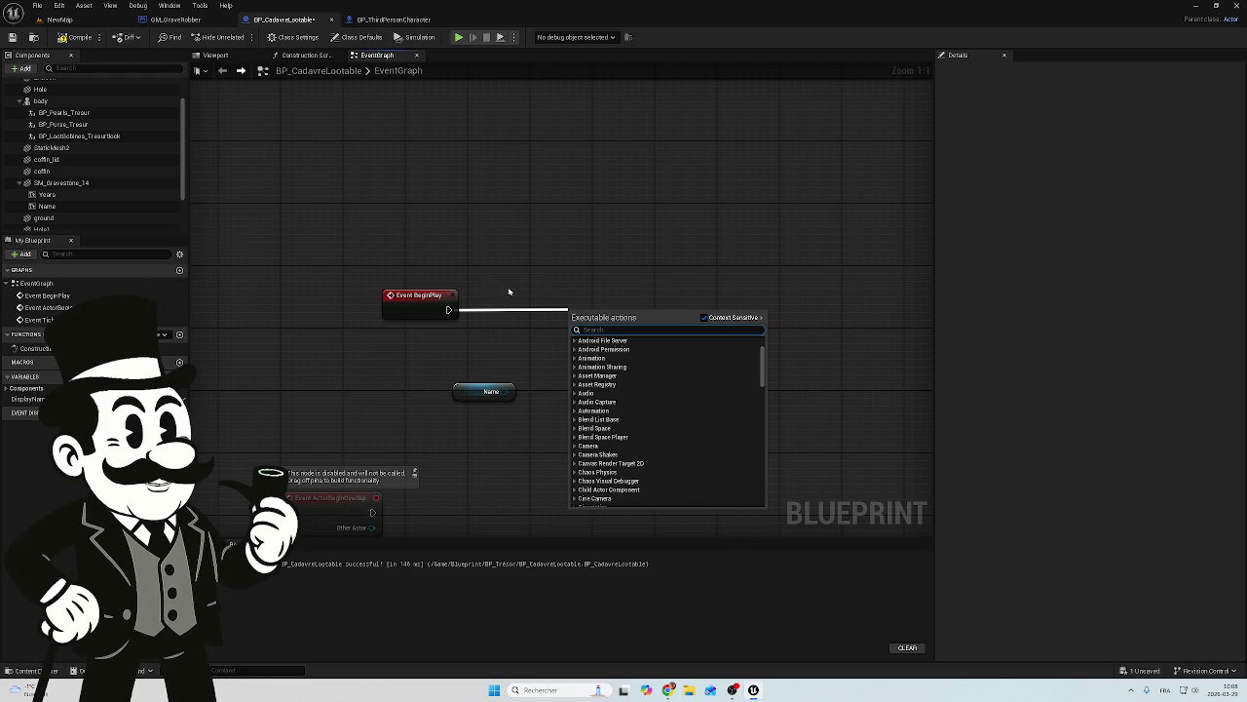
Step: Add a Cast To GM_GraveRobber node from the graph's full action list
right_click(377, 370)
text(oas)
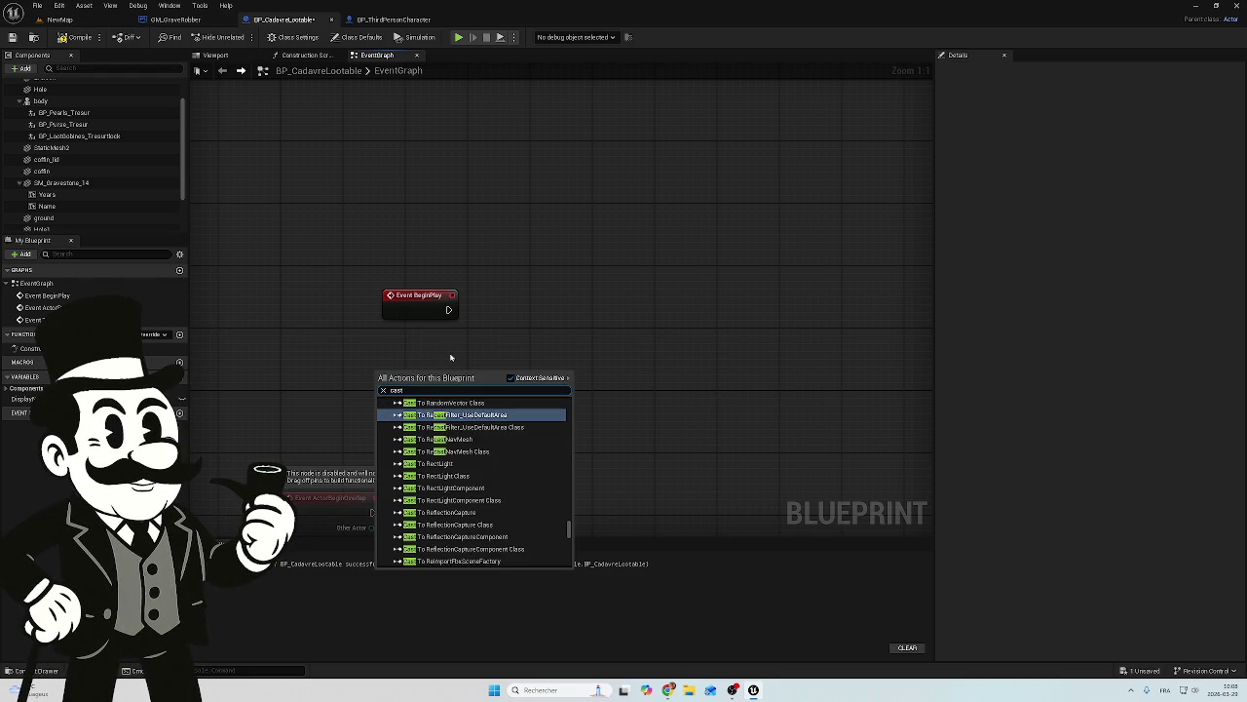
text( ti)
key(BackSpace)
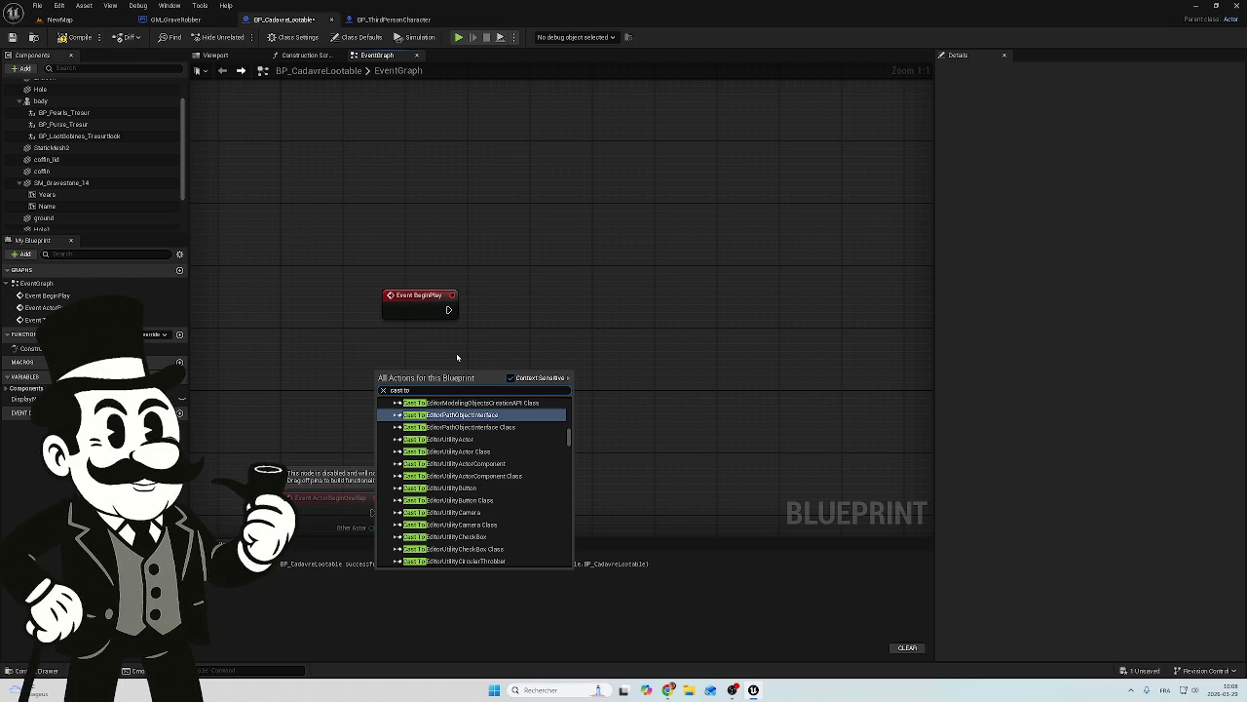
text(GM)
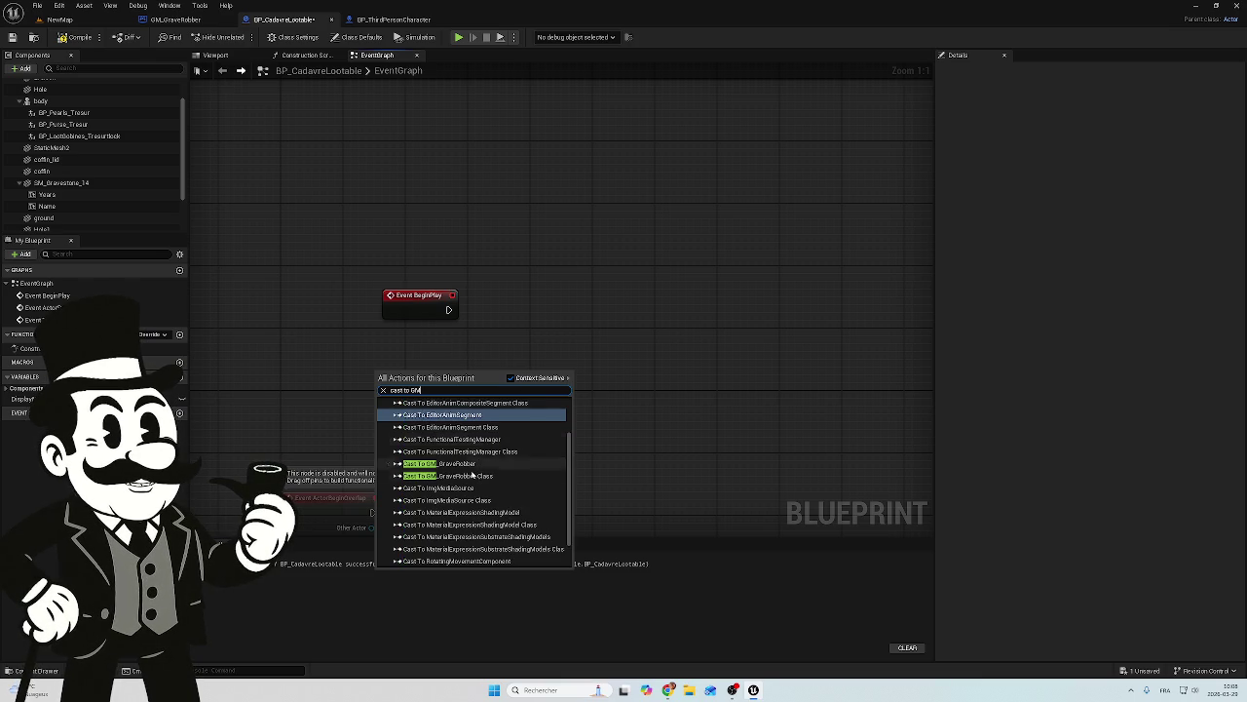
click(439, 464)
Step: Place Cast To GM_GraveRobber right of Event BeginPlay, wire BeginPlay's execution into it, then return to NewMap
drag(435, 376, 430, 359)
click(508, 394)
mouse_move(509, 400)
mouse_down()
mouse_move(707, 458)
mouse_move(698, 438)
mouse_up()
click(424, 367)
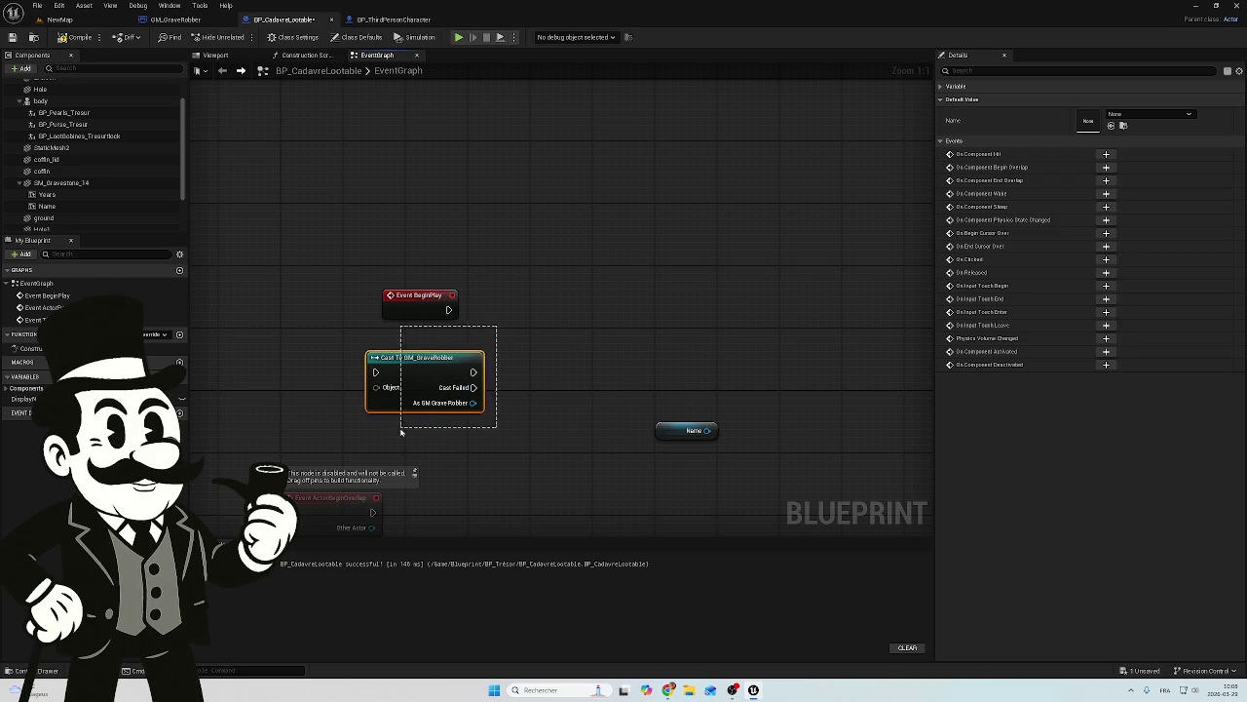
mouse_move(424, 367)
mouse_down()
mouse_move(594, 297)
mouse_move(563, 303)
mouse_up()
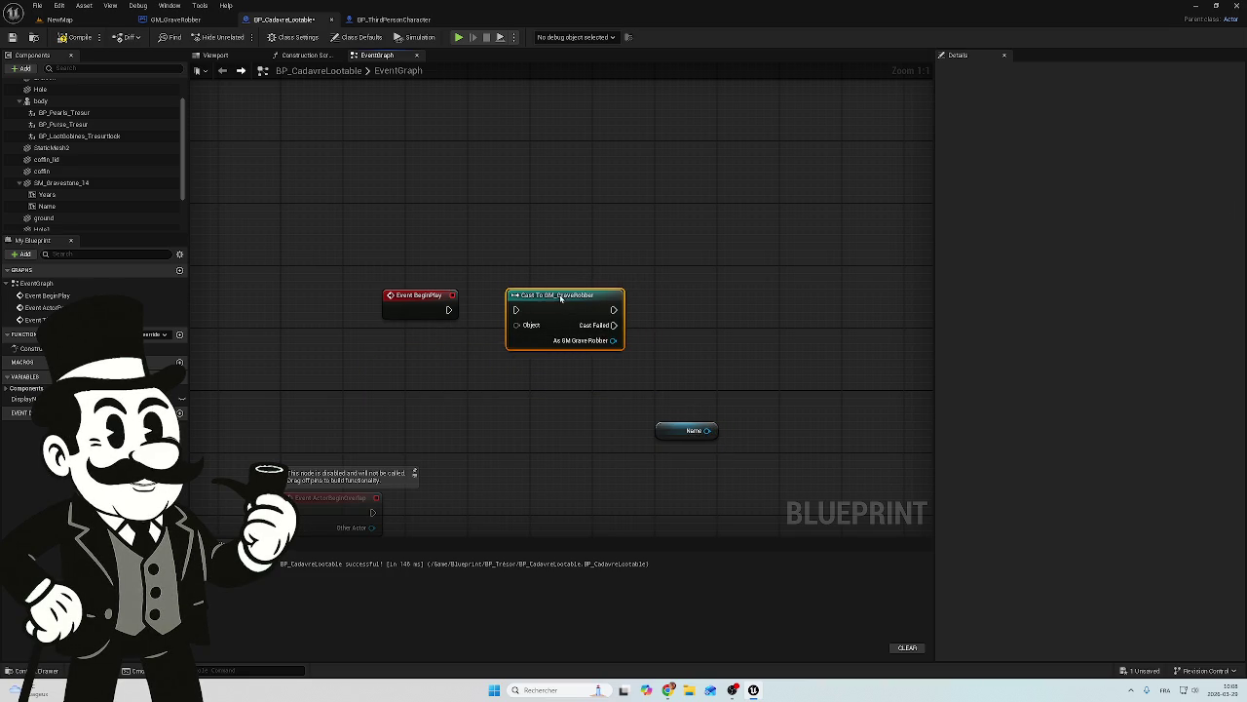
drag(448, 310, 515, 310)
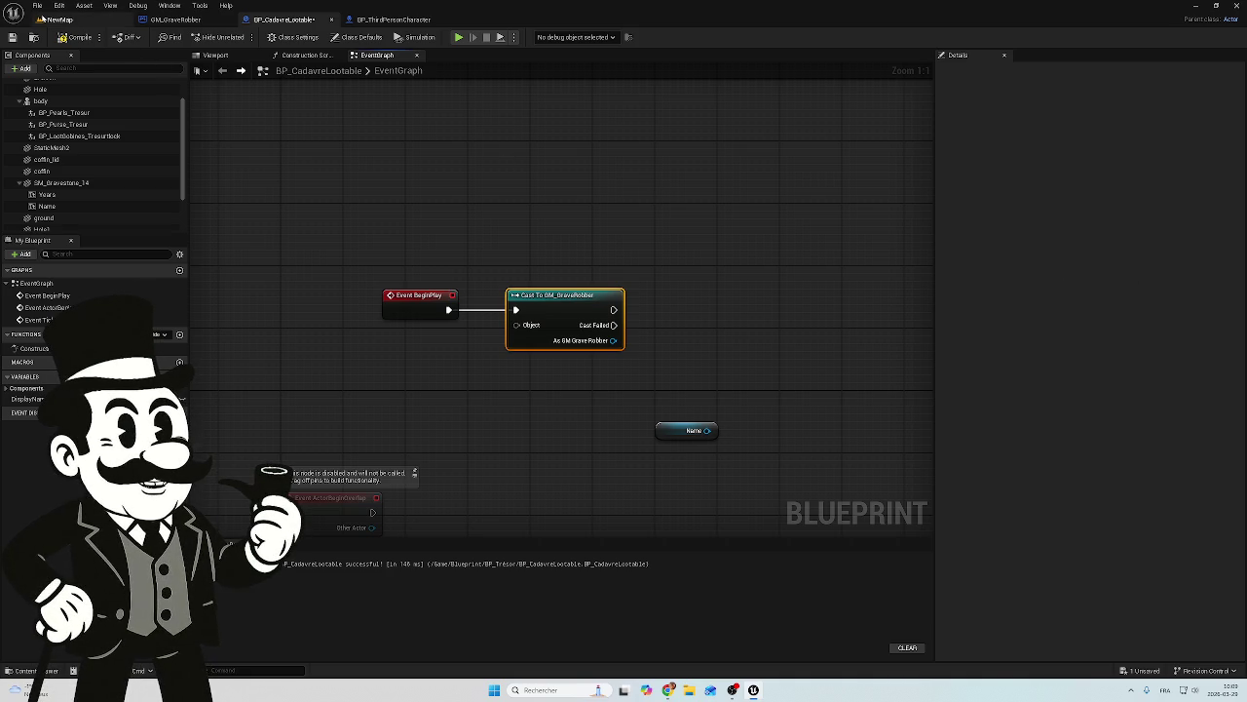
click(57, 19)
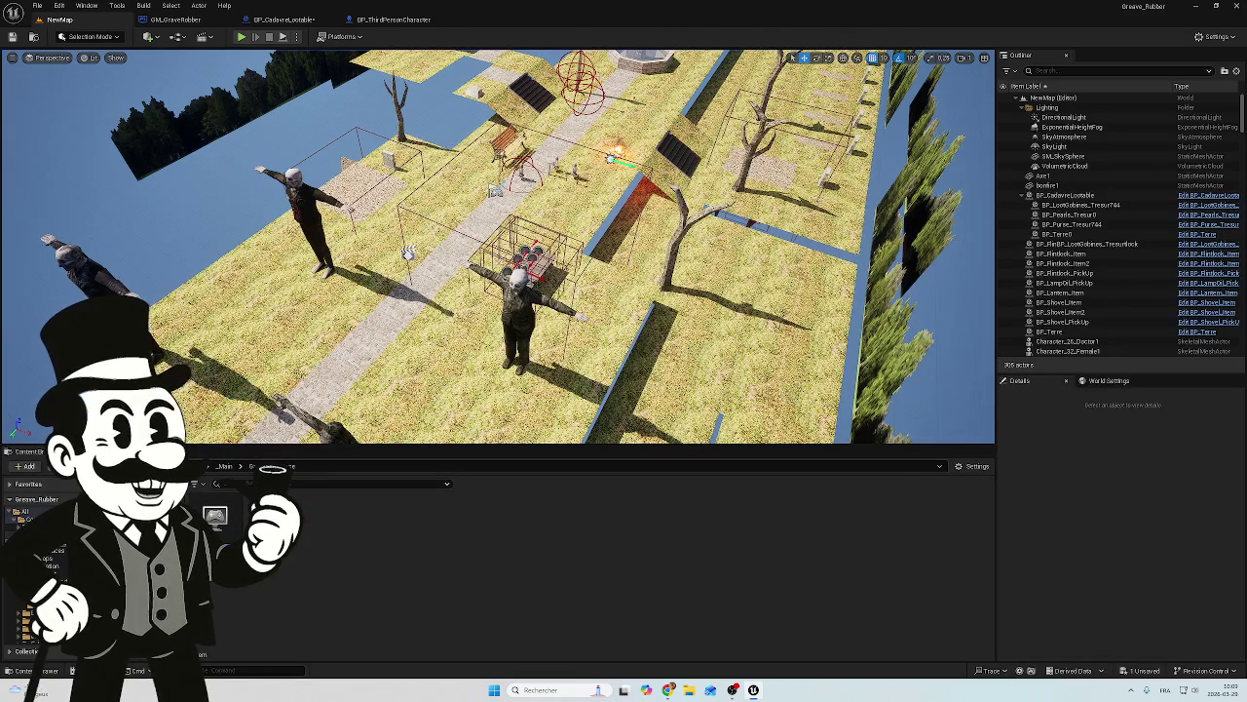
Step: Open BPI_Interact from its _Main subfolder, check the Interact function's inputs, and close it
click(60, 548)
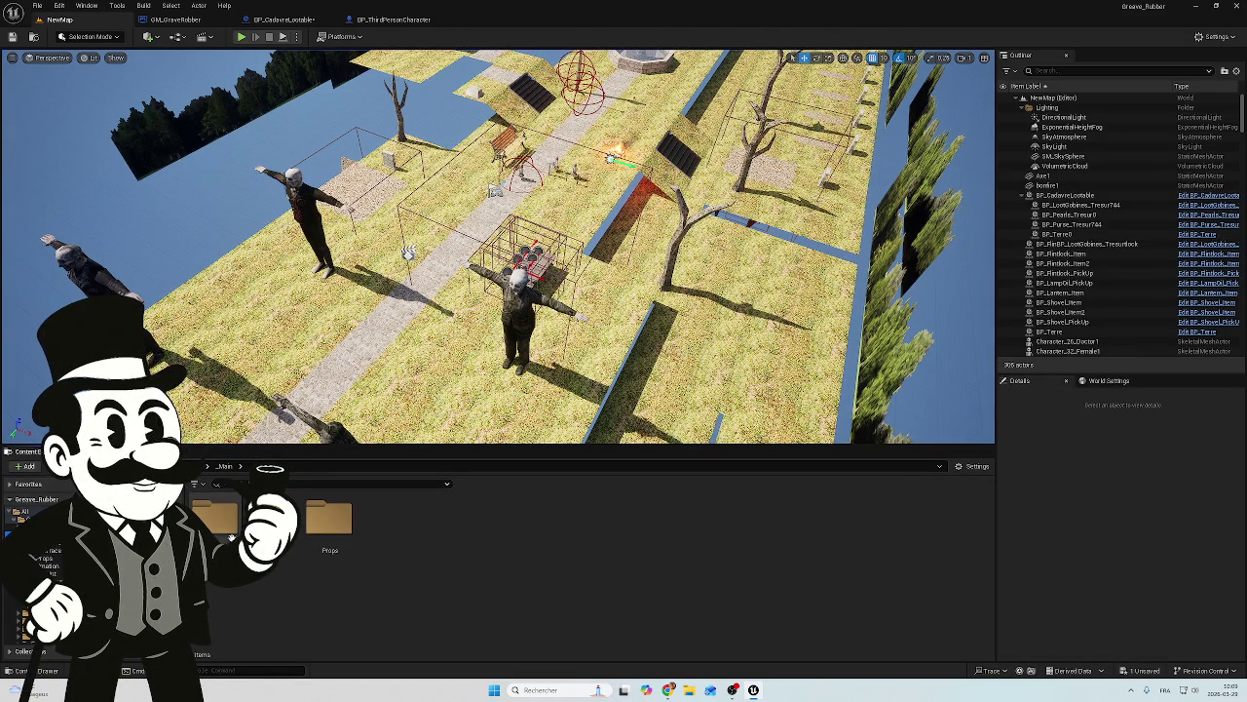
click(272, 521)
double_click(272, 527)
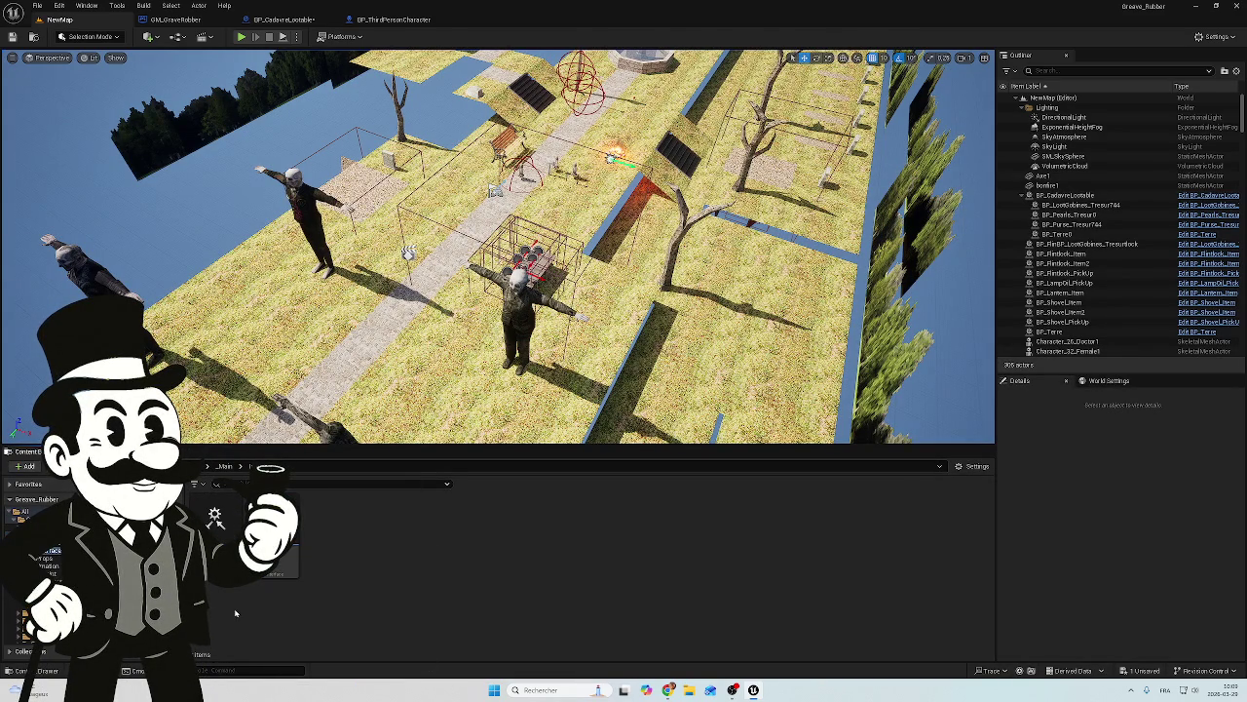
double_click(292, 534)
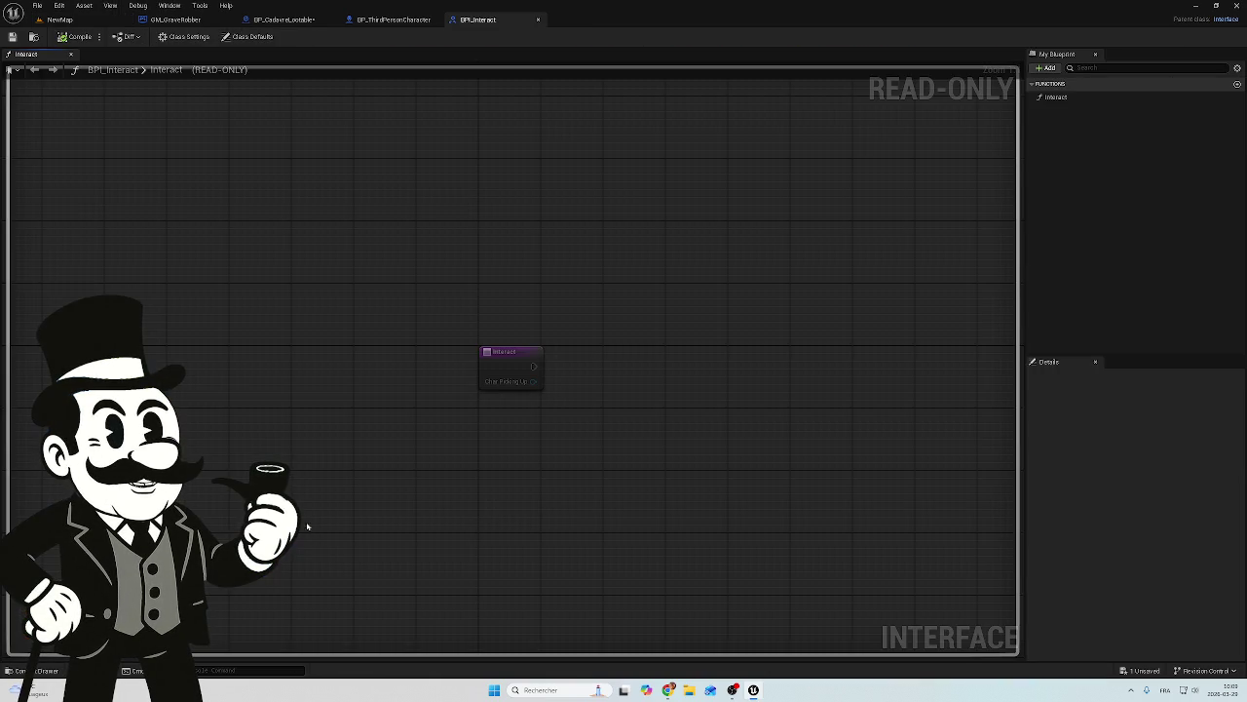
click(1064, 98)
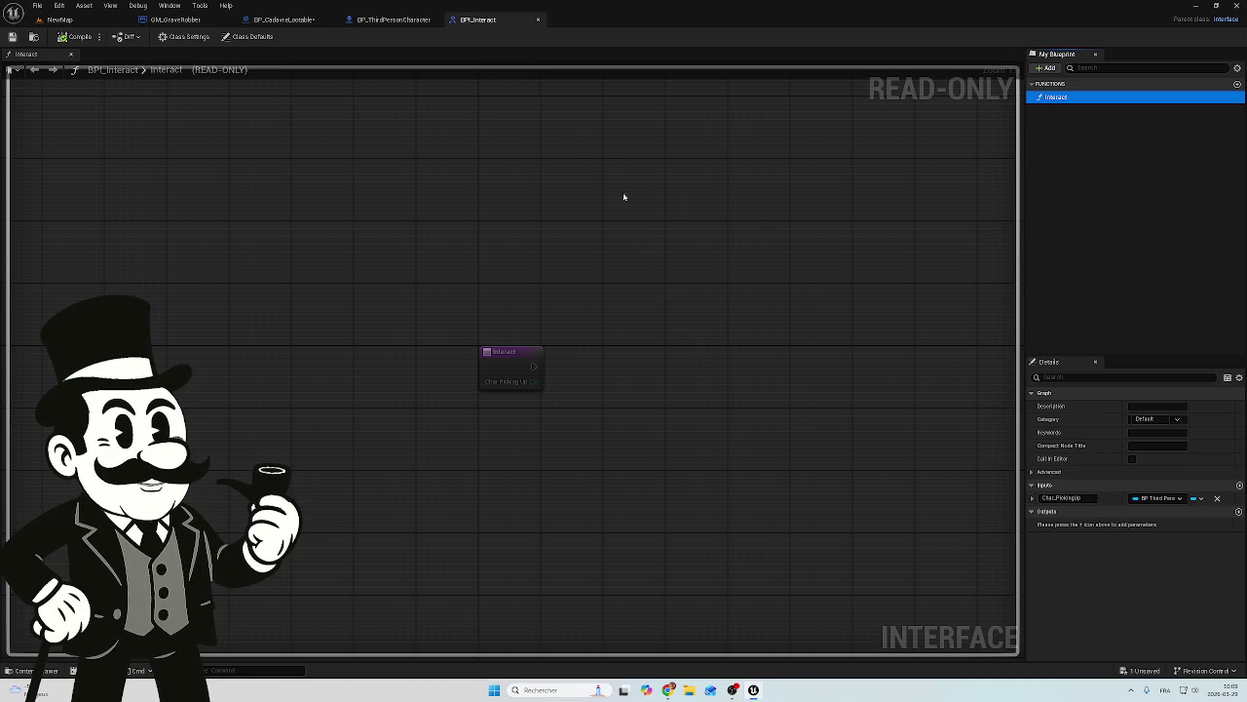
click(538, 19)
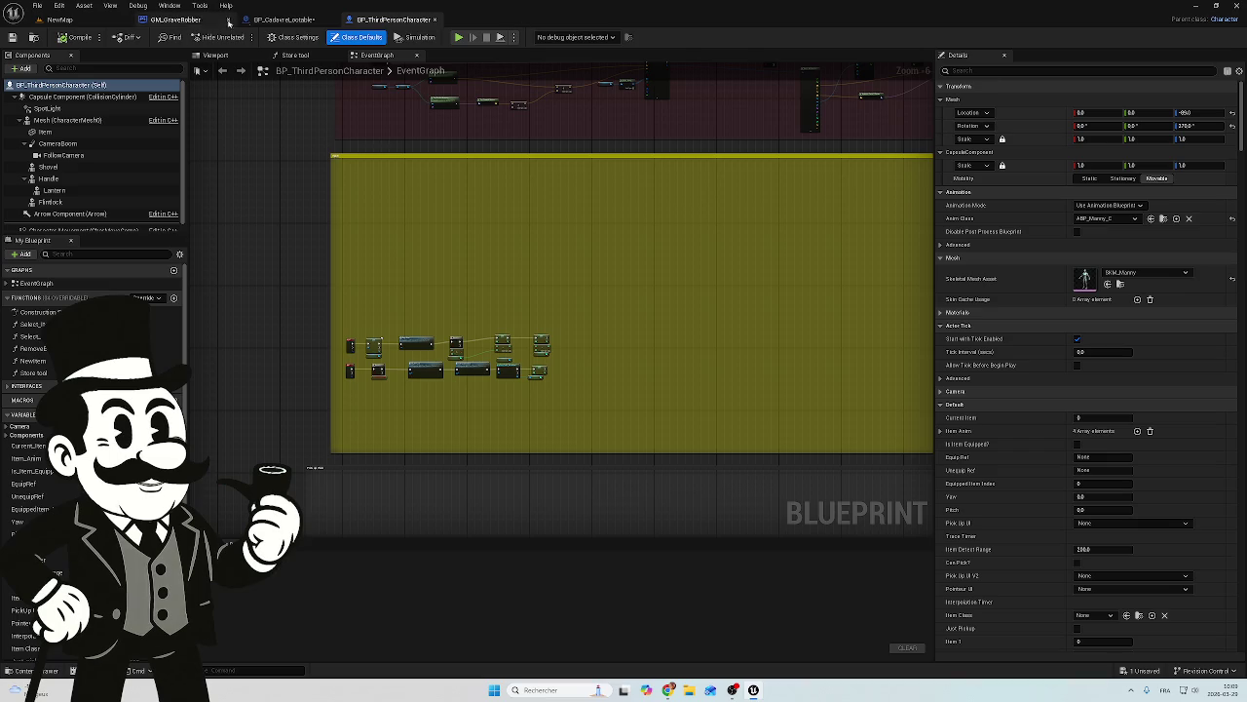
Step: Create a new Blueprint Interface asset from the Content Browser's right-click menu in NewMap
click(64, 19)
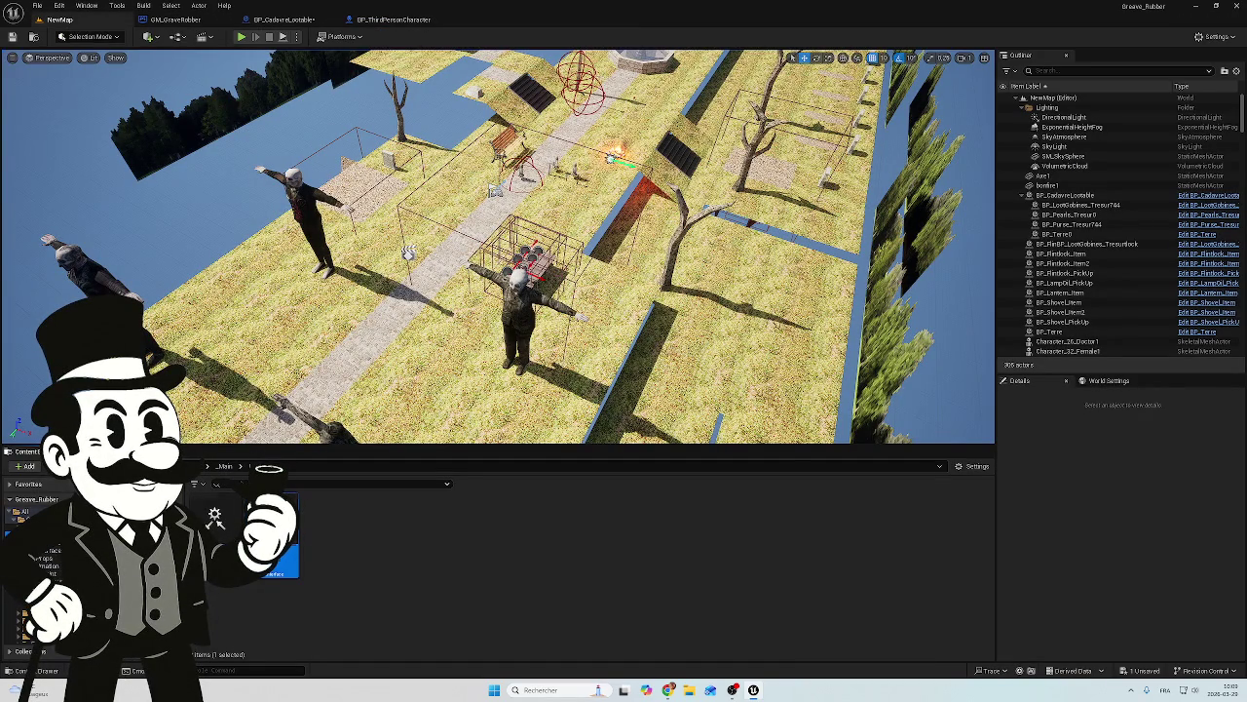
right_click(284, 530)
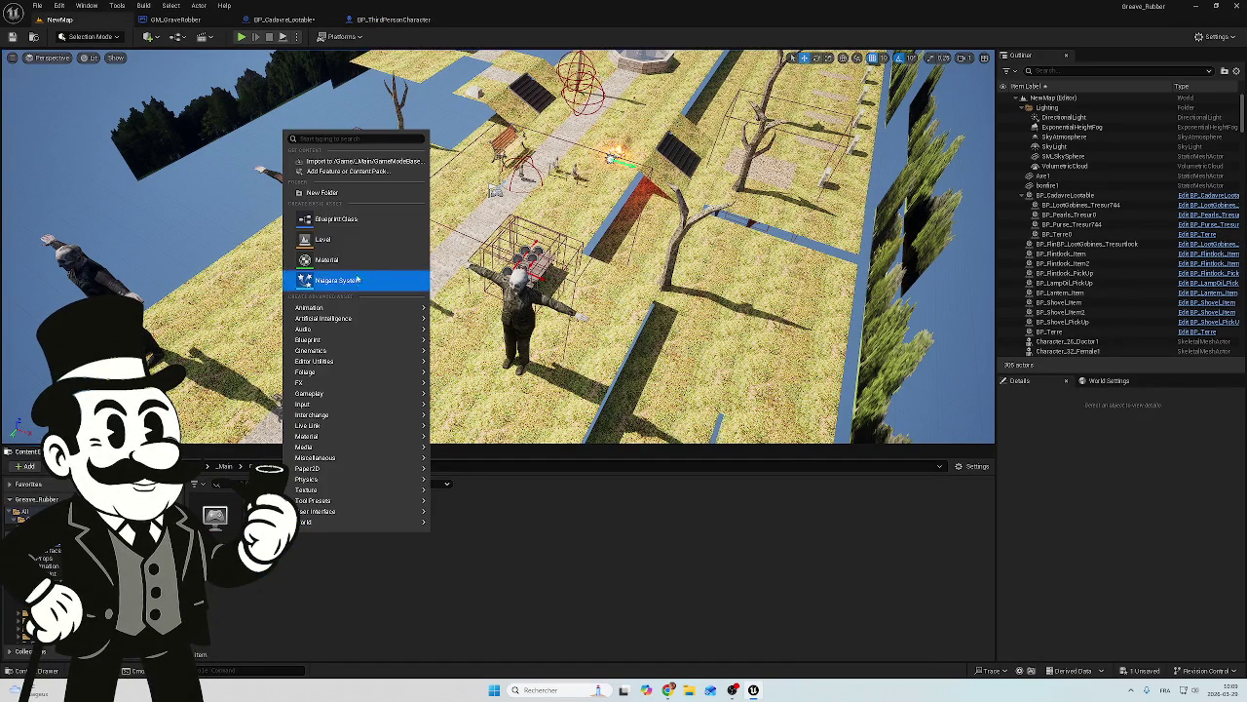
click(355, 218)
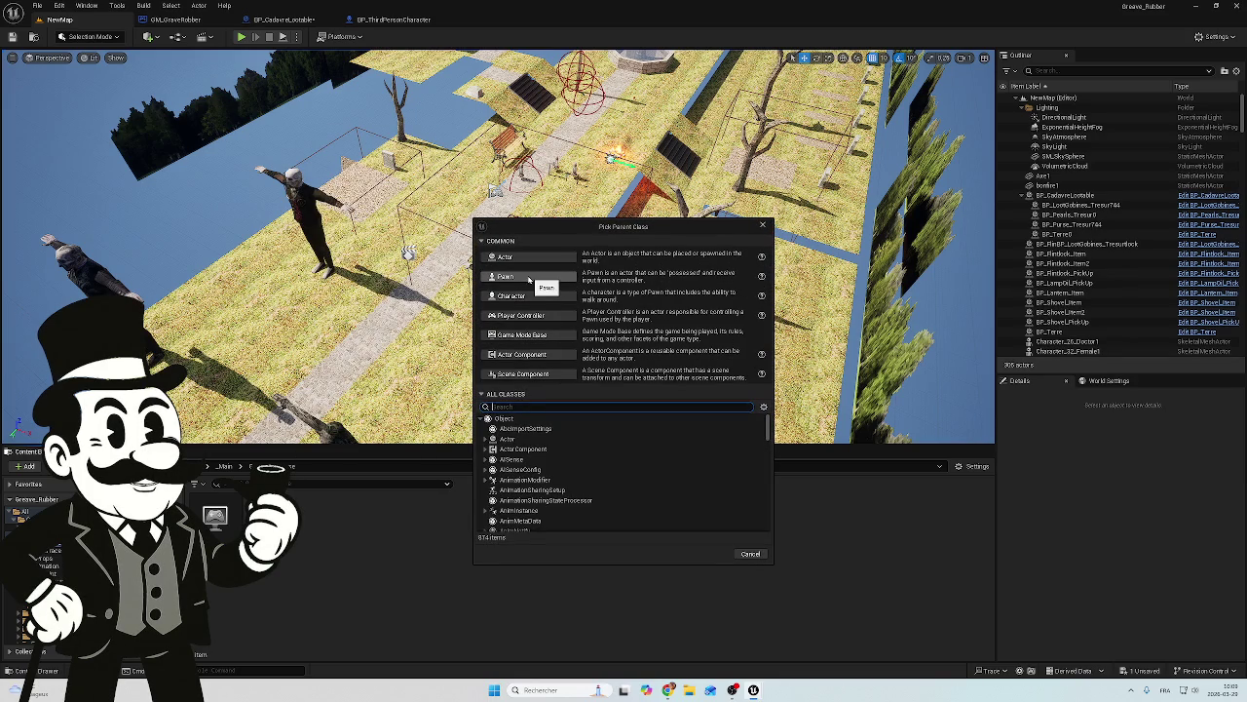
click(762, 225)
right_click(287, 532)
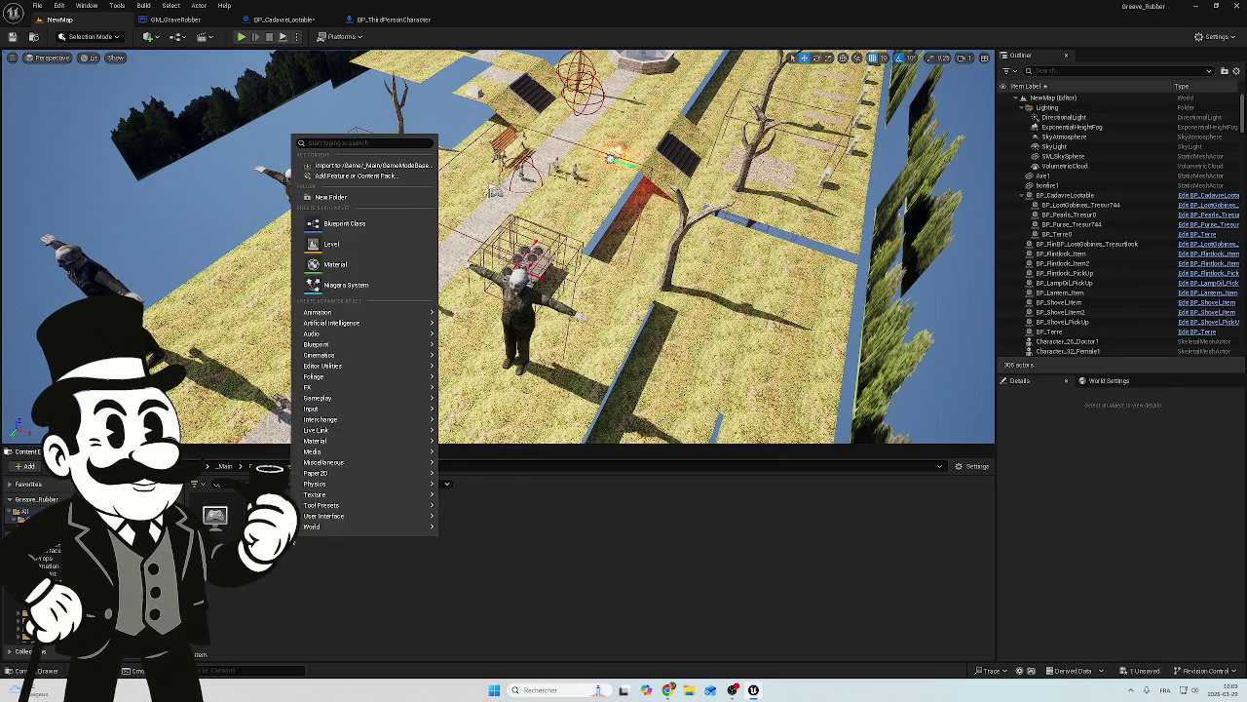
mouse_move(354, 381)
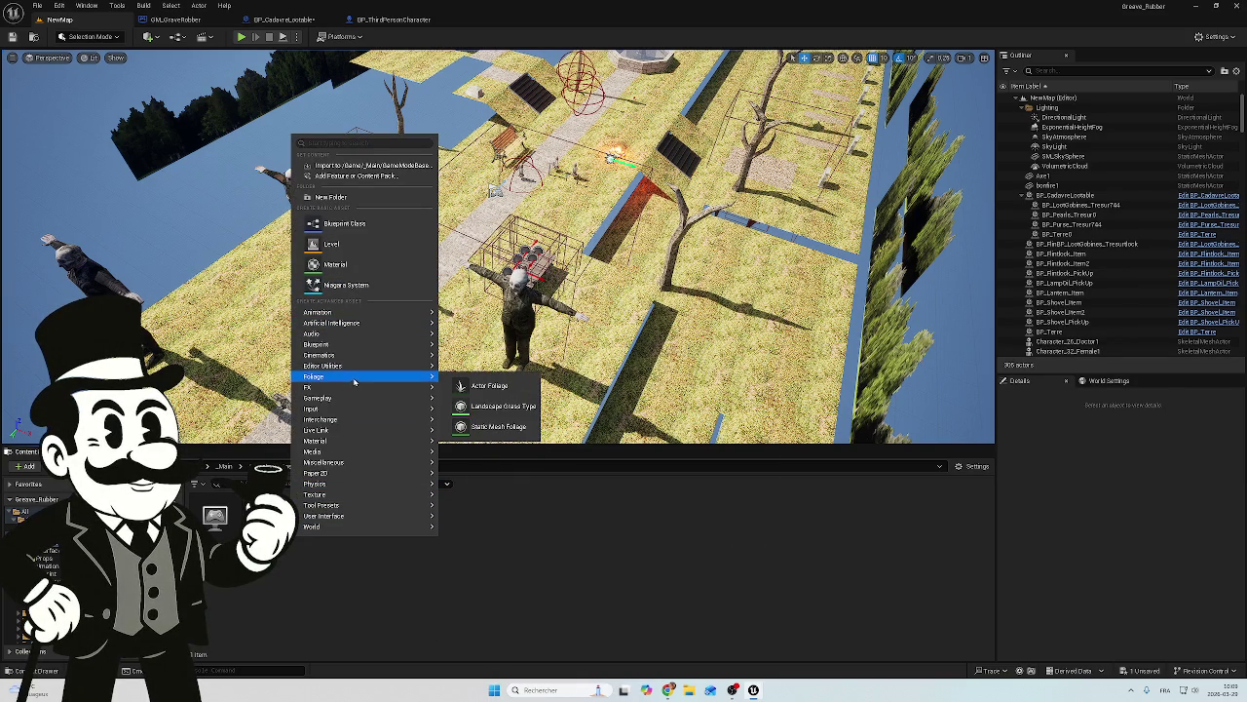
mouse_move(359, 344)
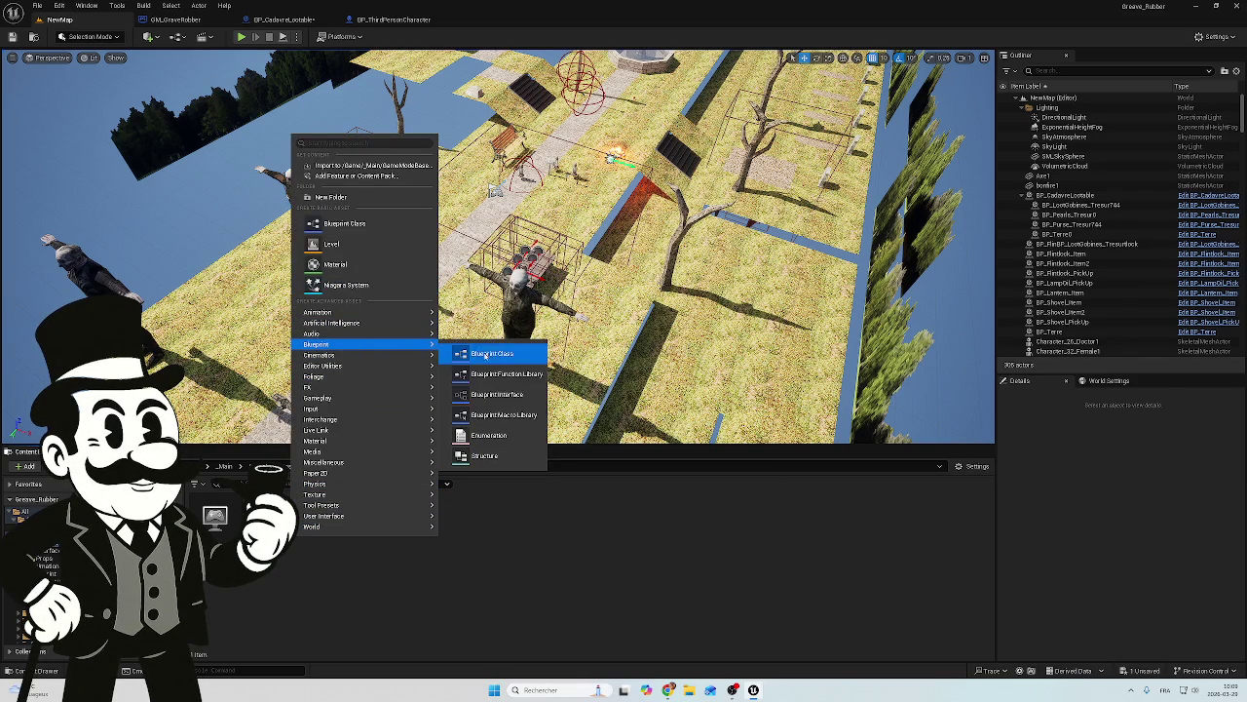
click(506, 395)
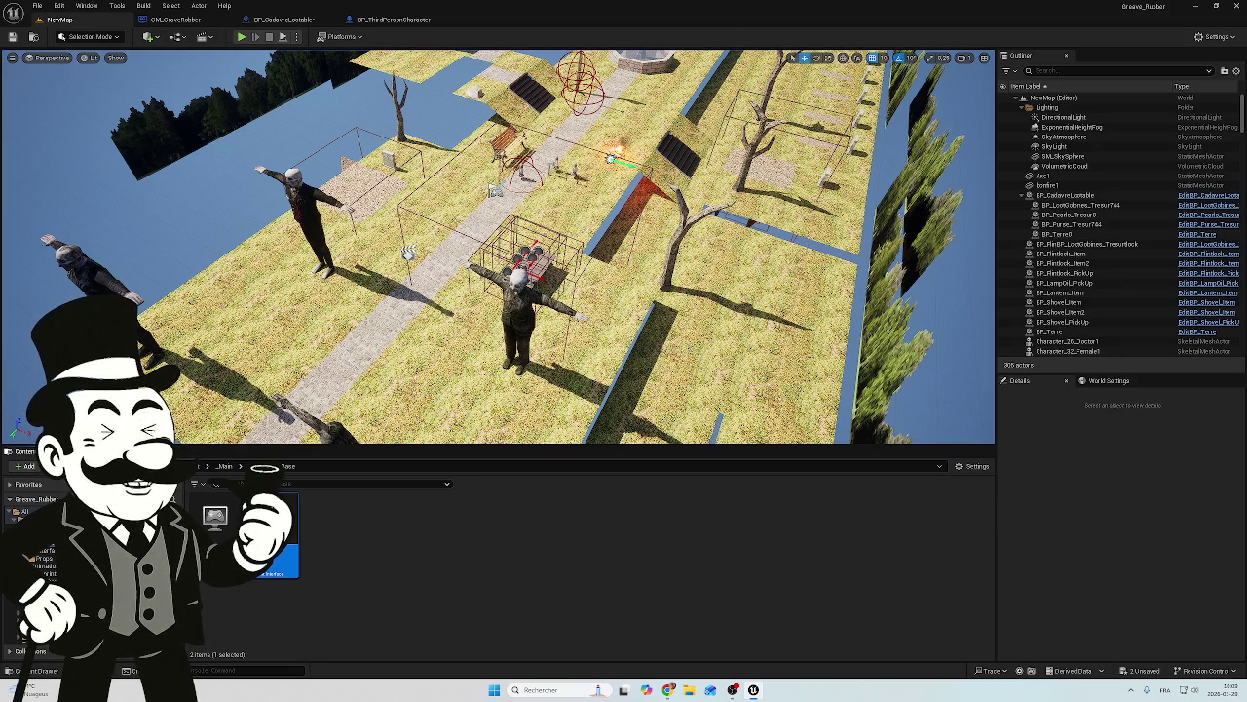
Step: Open the new BPI_Name interface from its content folder for editing
click(44, 551)
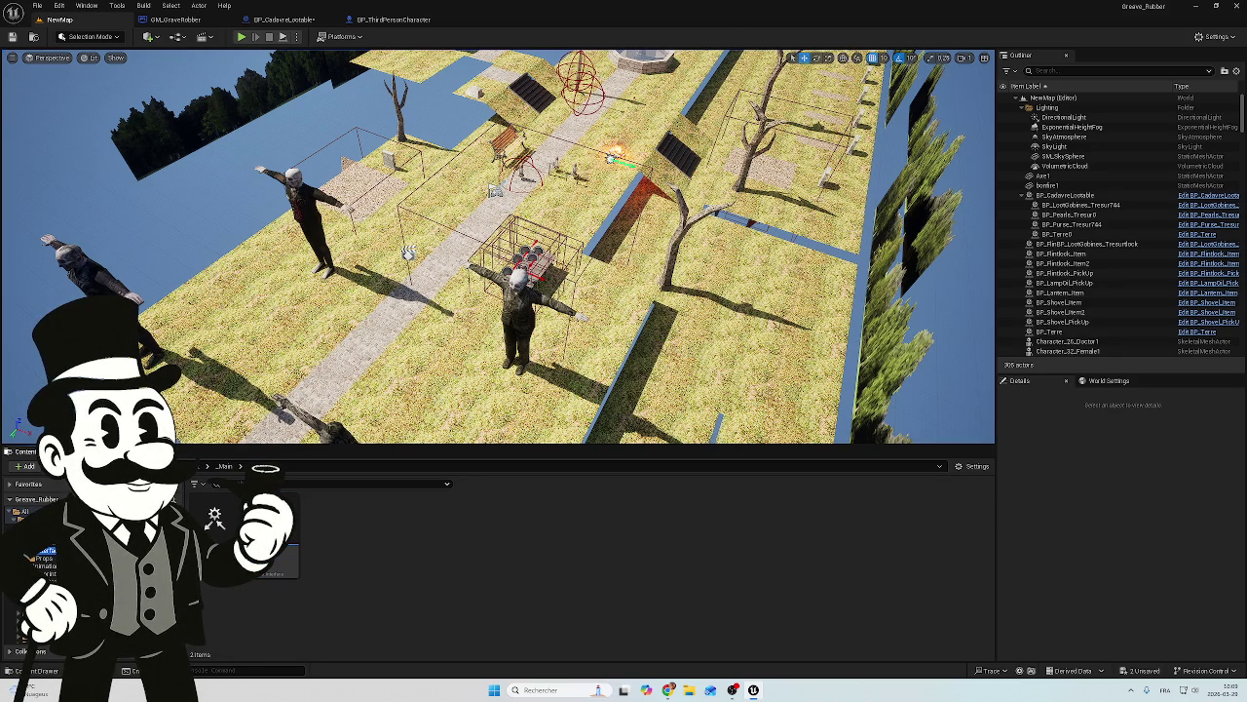
click(278, 546)
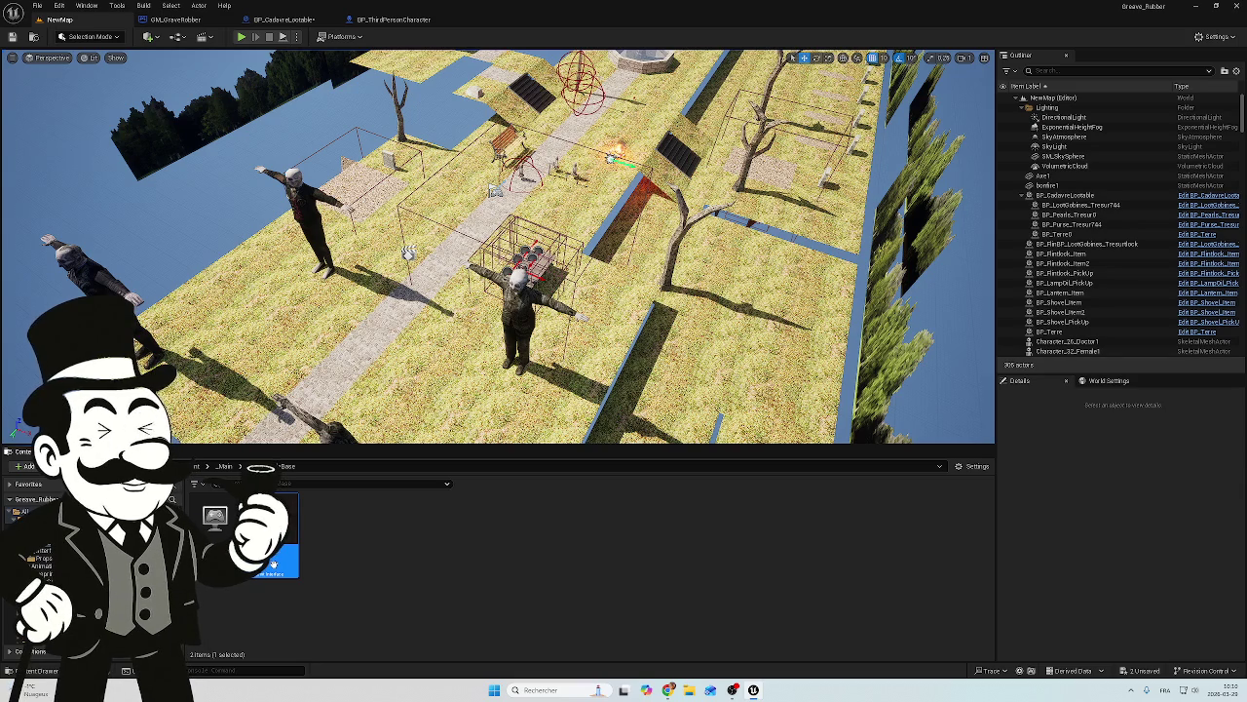
double_click(280, 552)
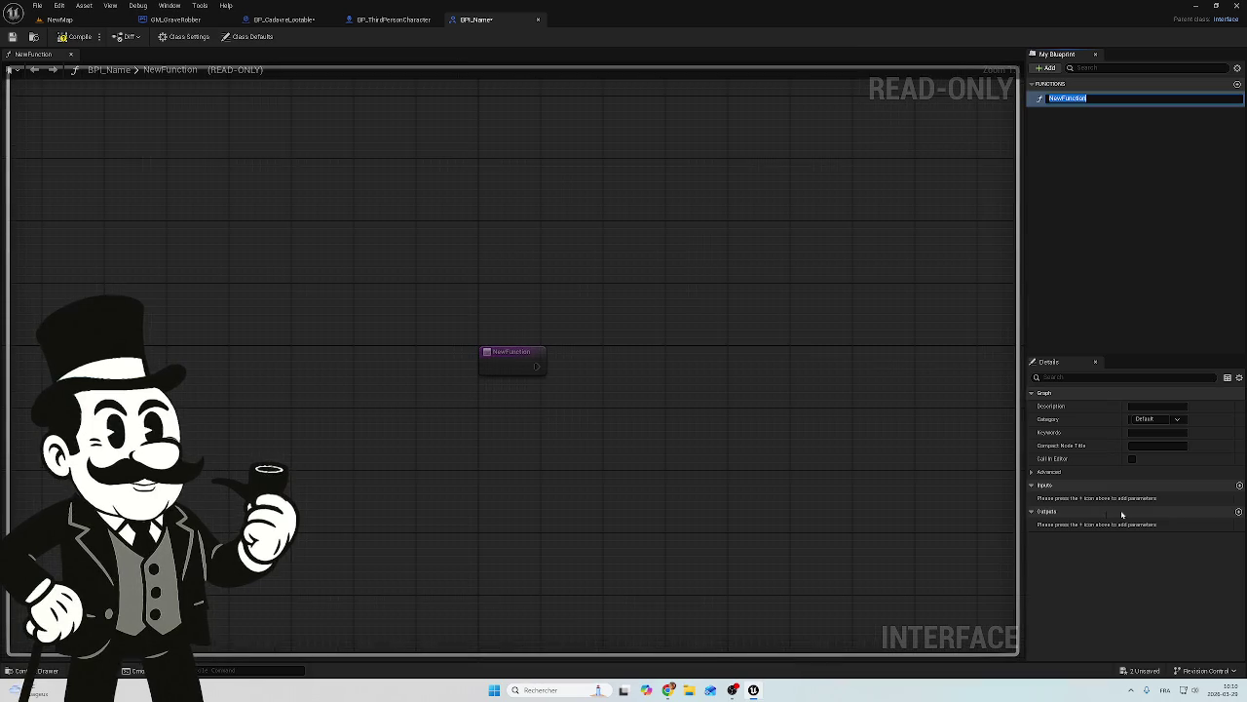
Step: Add a String Array input parameter to NewFunction
click(1239, 484)
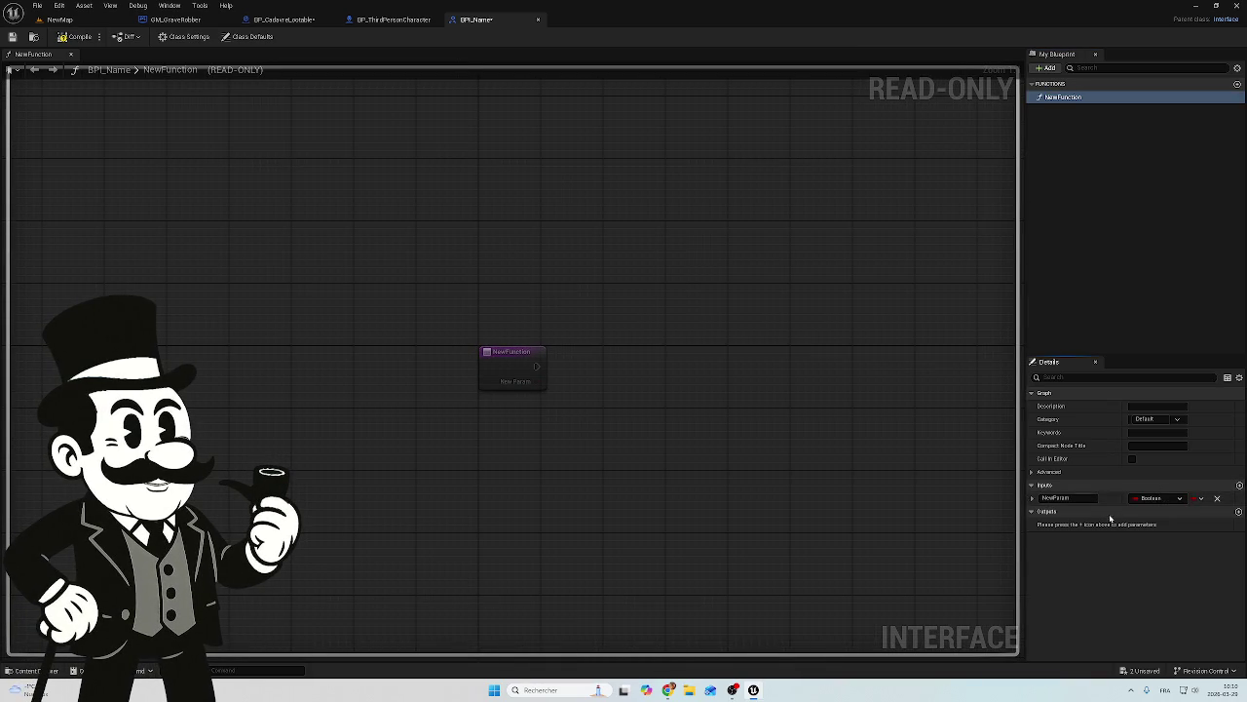
click(1154, 498)
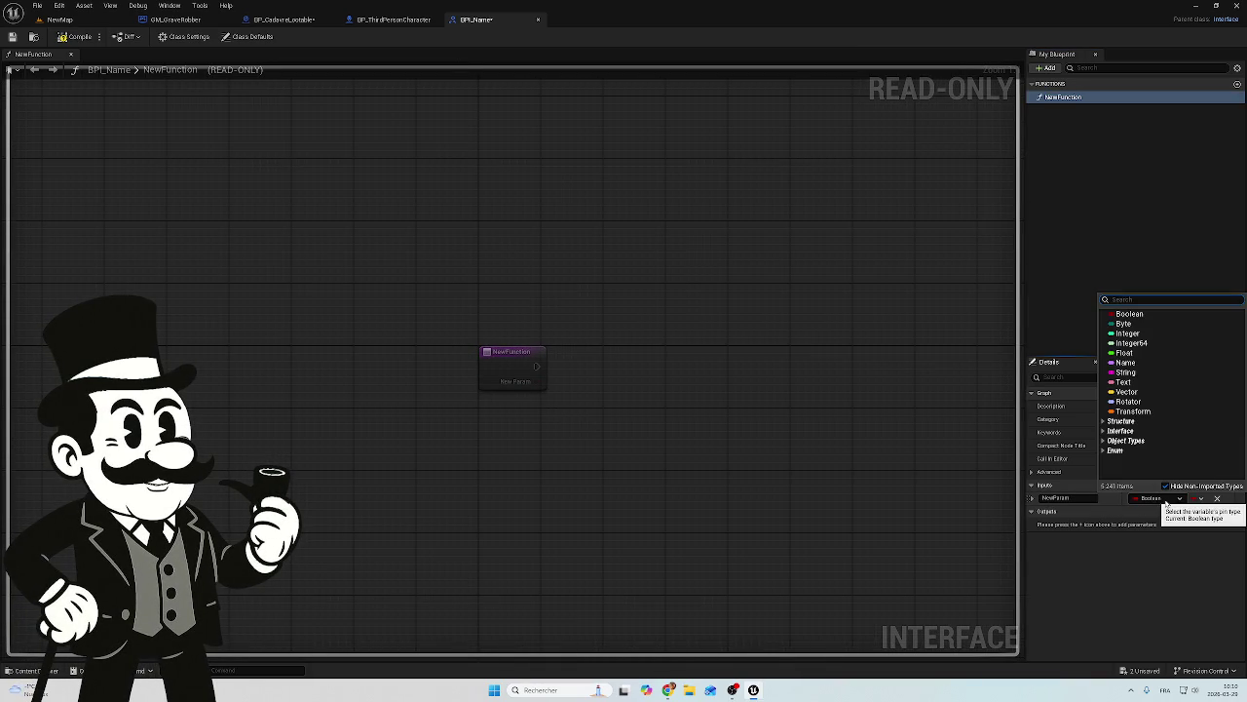
click(1145, 375)
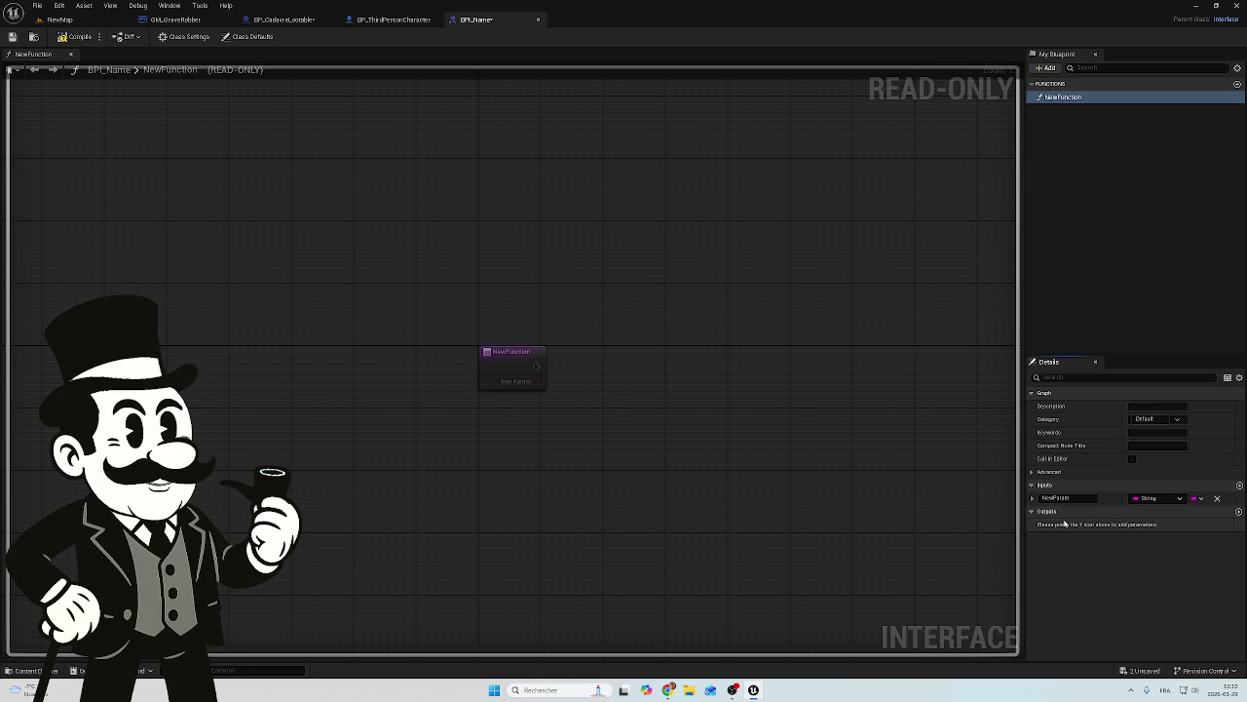
click(1198, 498)
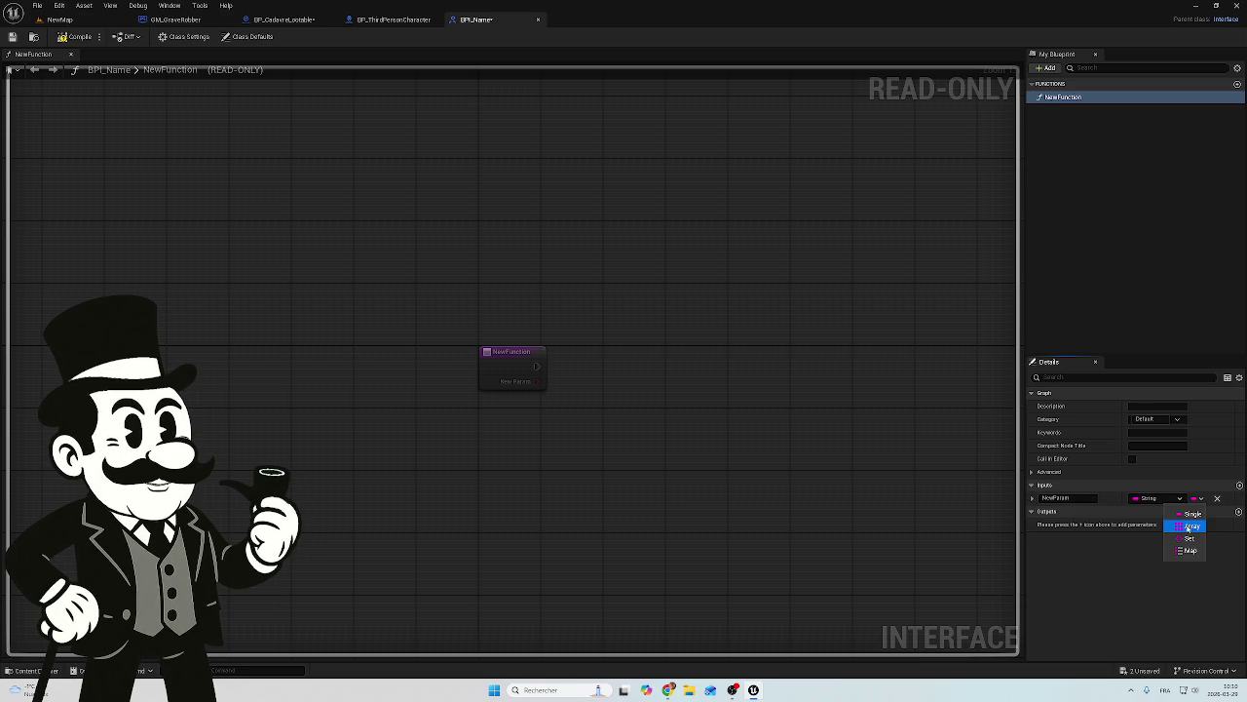
click(1188, 526)
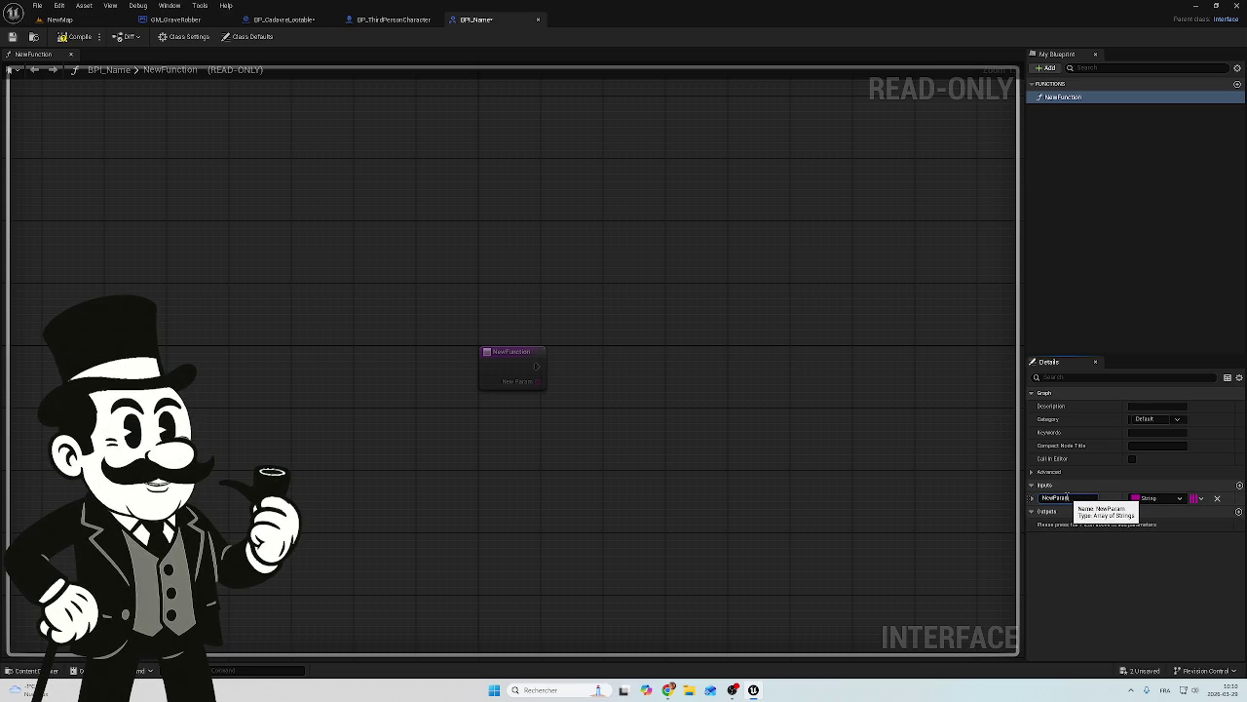
Step: Rename the new input parameter to Name_to_find
click(1072, 498)
double_click(1073, 498)
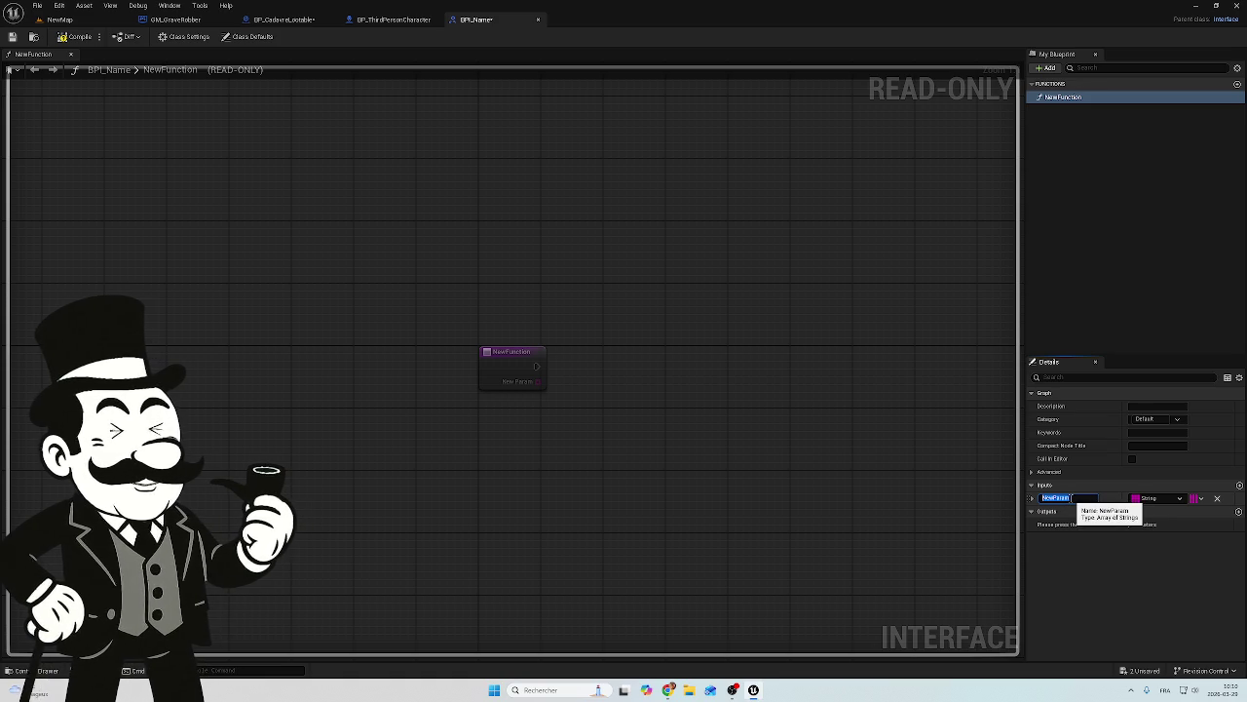
text(Name)
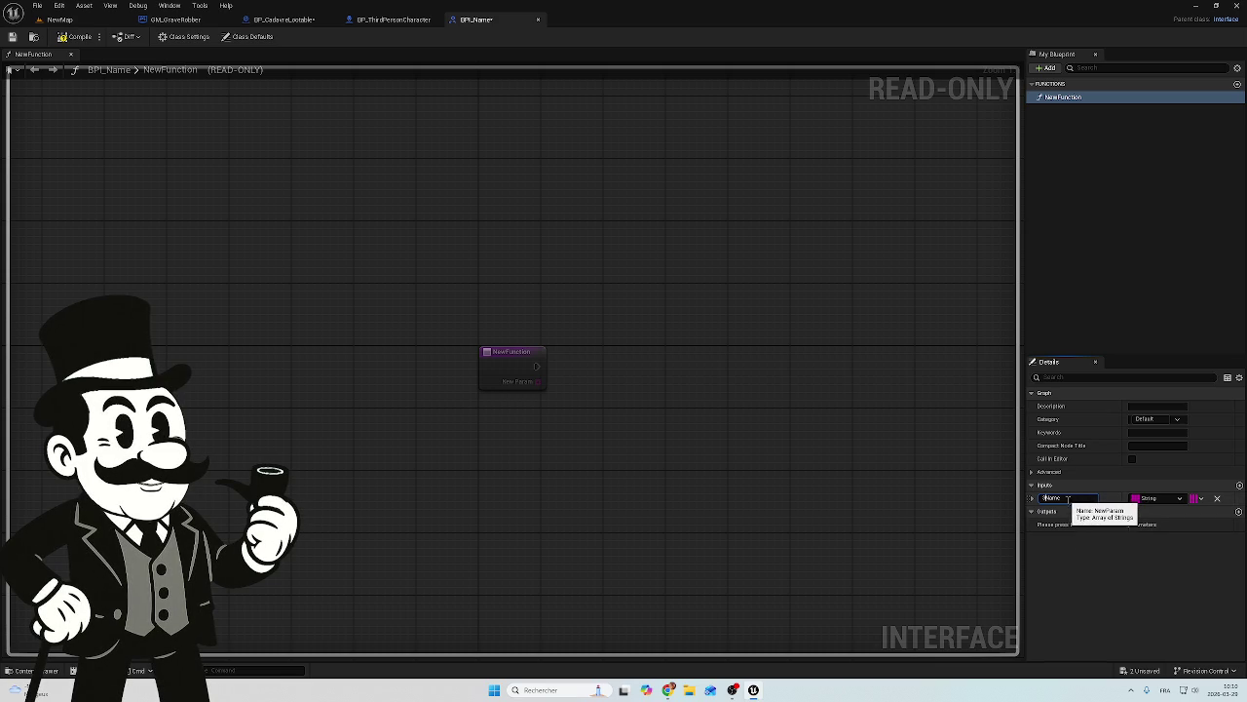
text(S_)
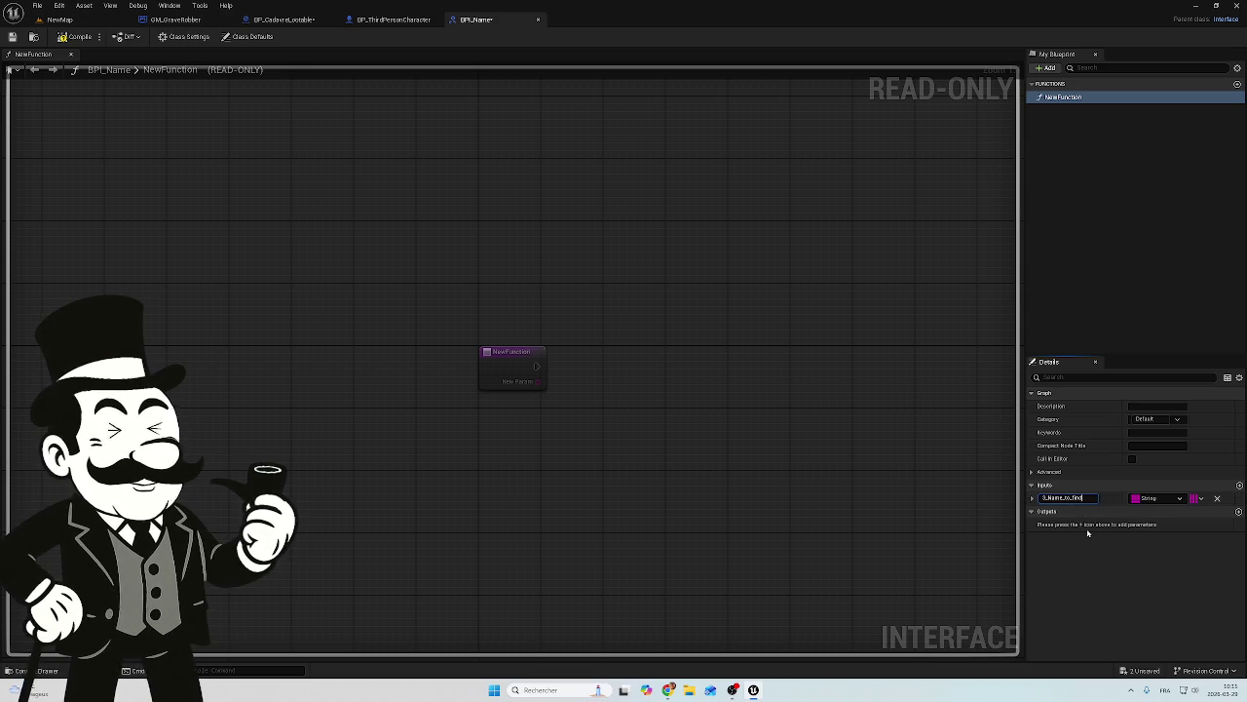
click(1089, 570)
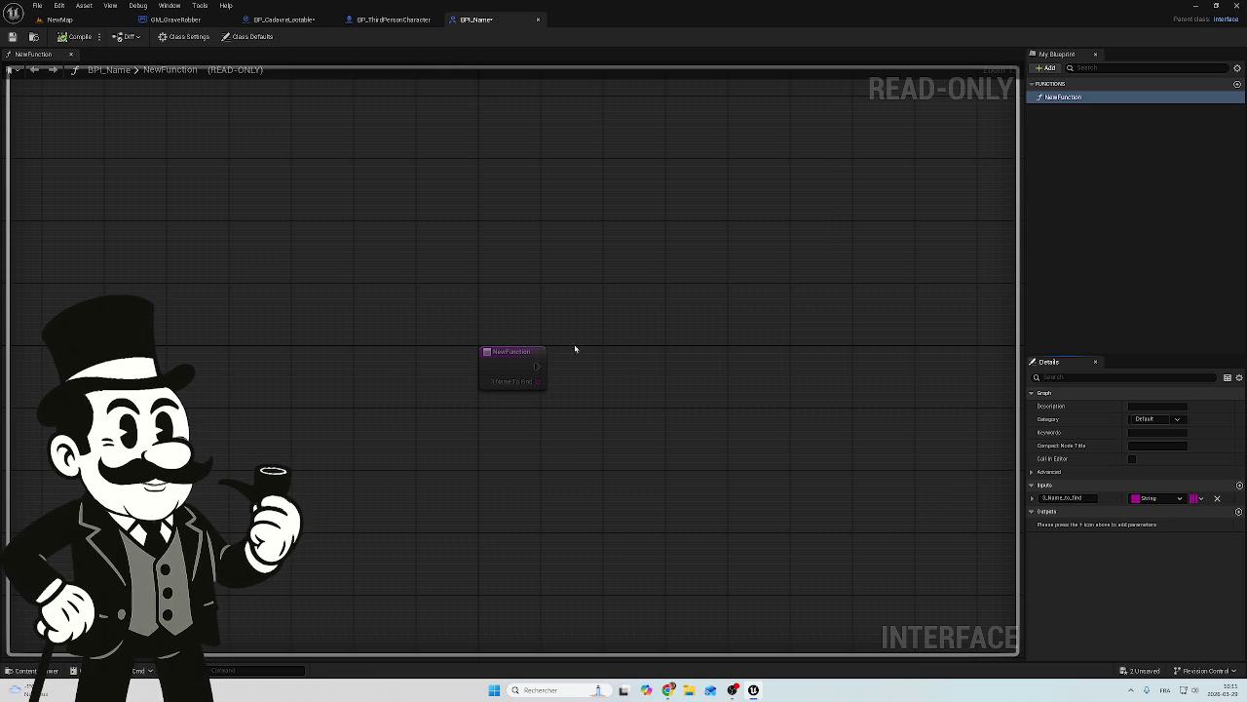
click(385, 21)
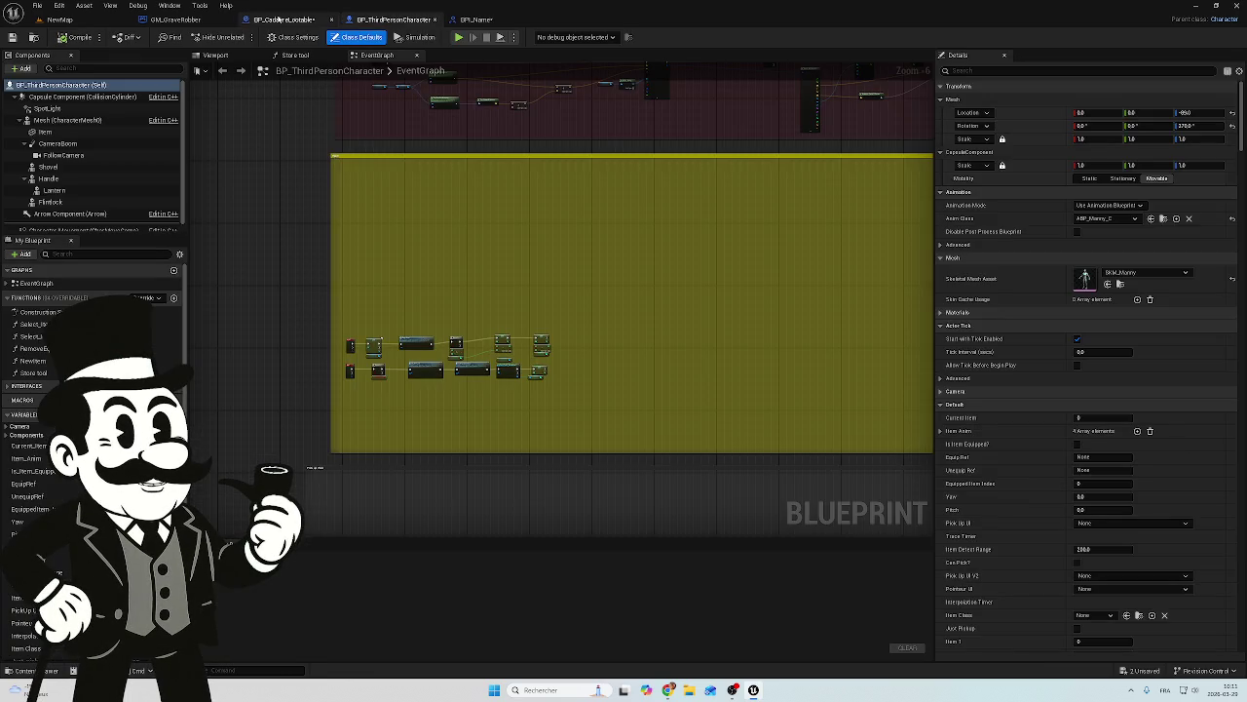
Step: Show GM_GraveRobber's Class Settings
click(279, 19)
click(175, 19)
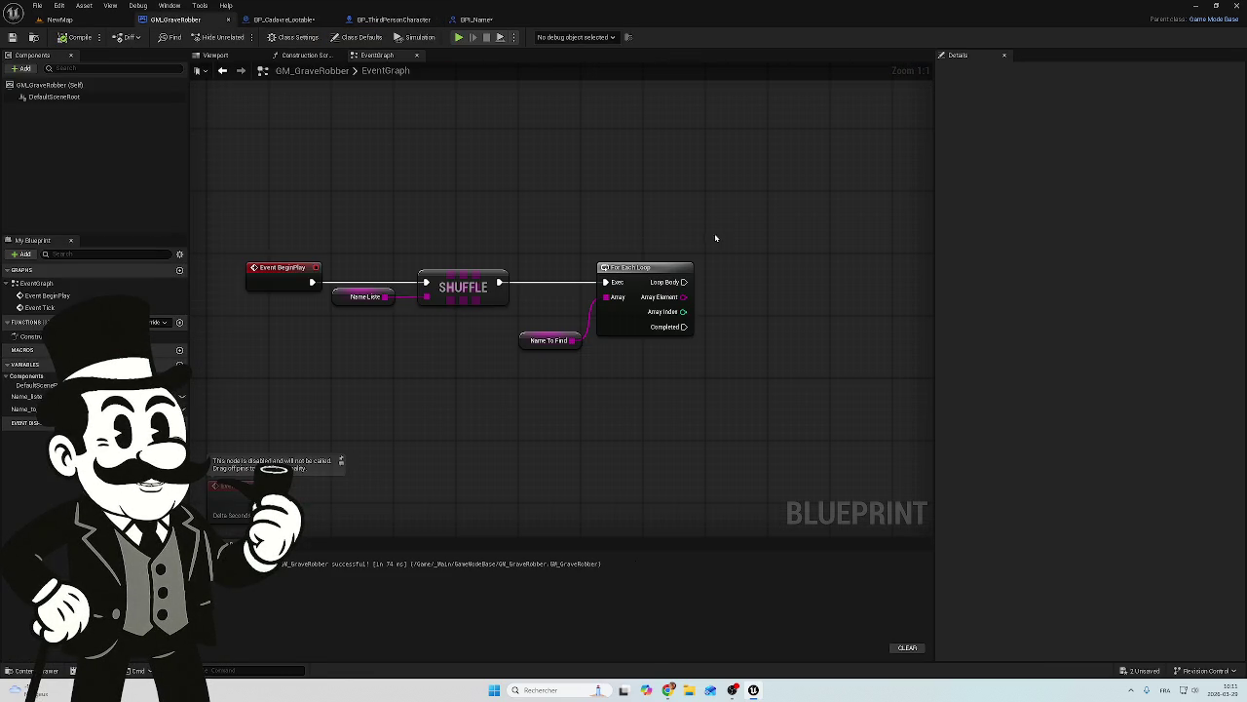
scroll(586, 235, down, 2)
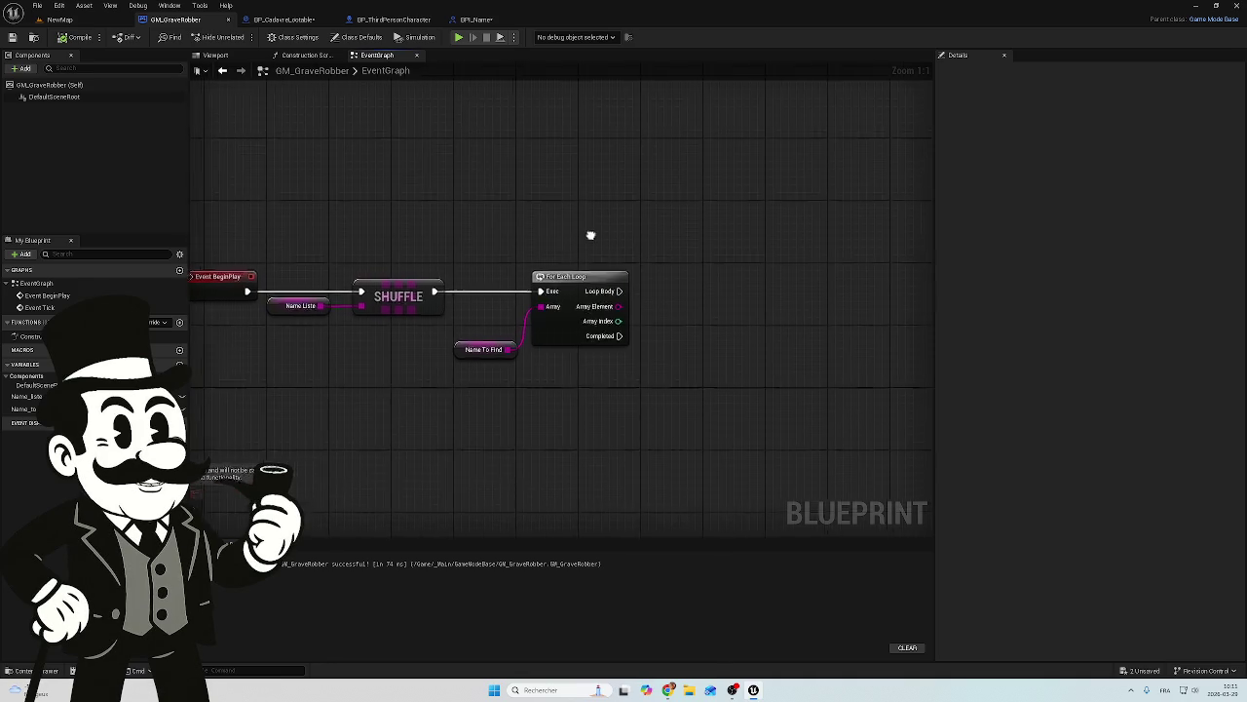
scroll(615, 250, up, 1)
scroll(621, 256, down, 1)
scroll(621, 257, up, 1)
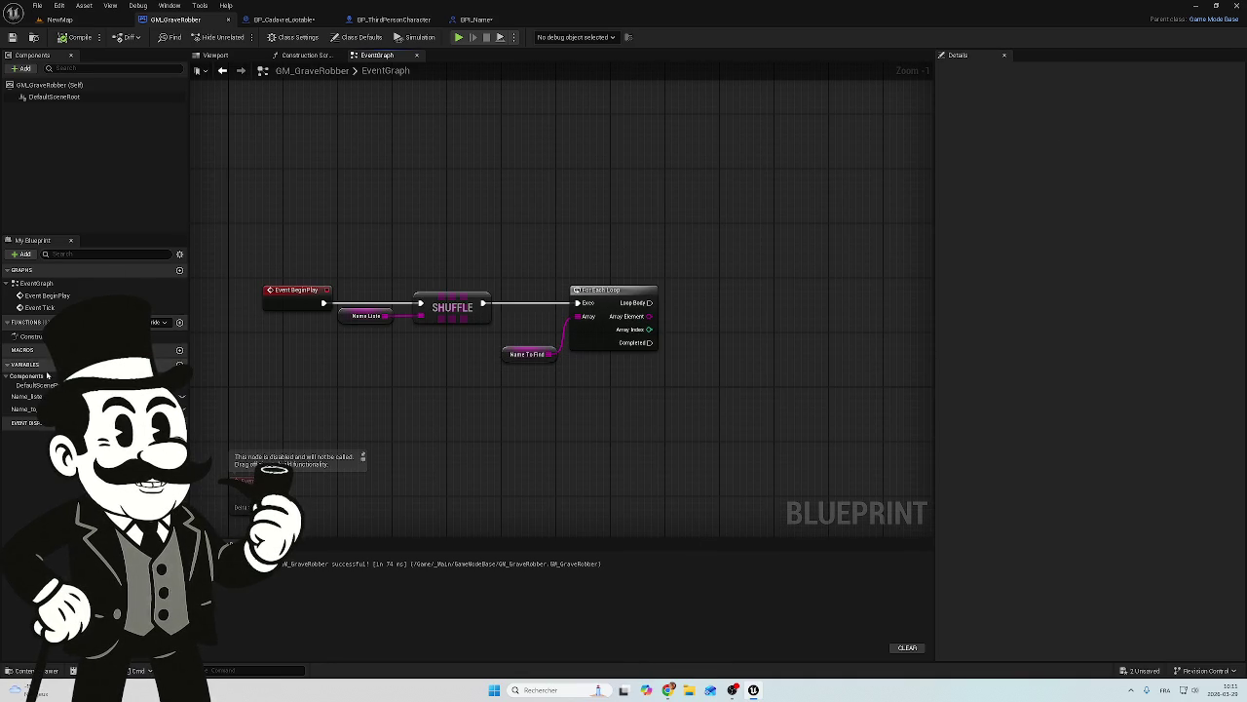
click(31, 336)
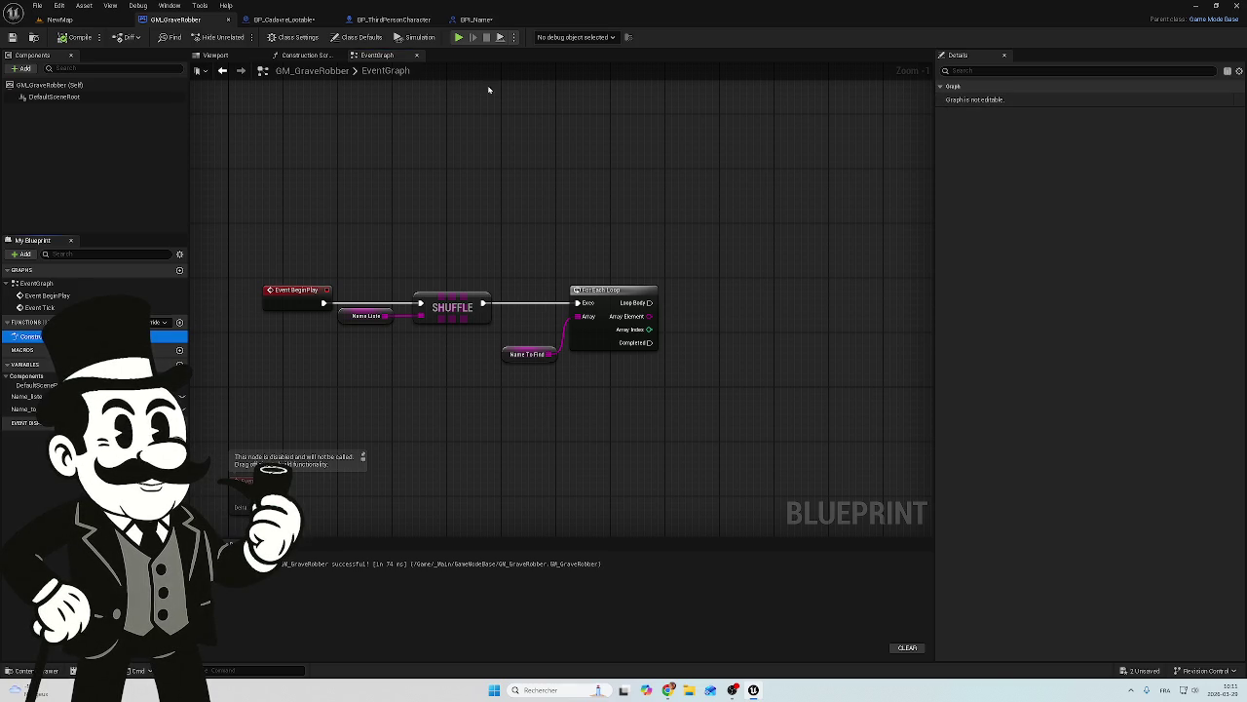
click(293, 37)
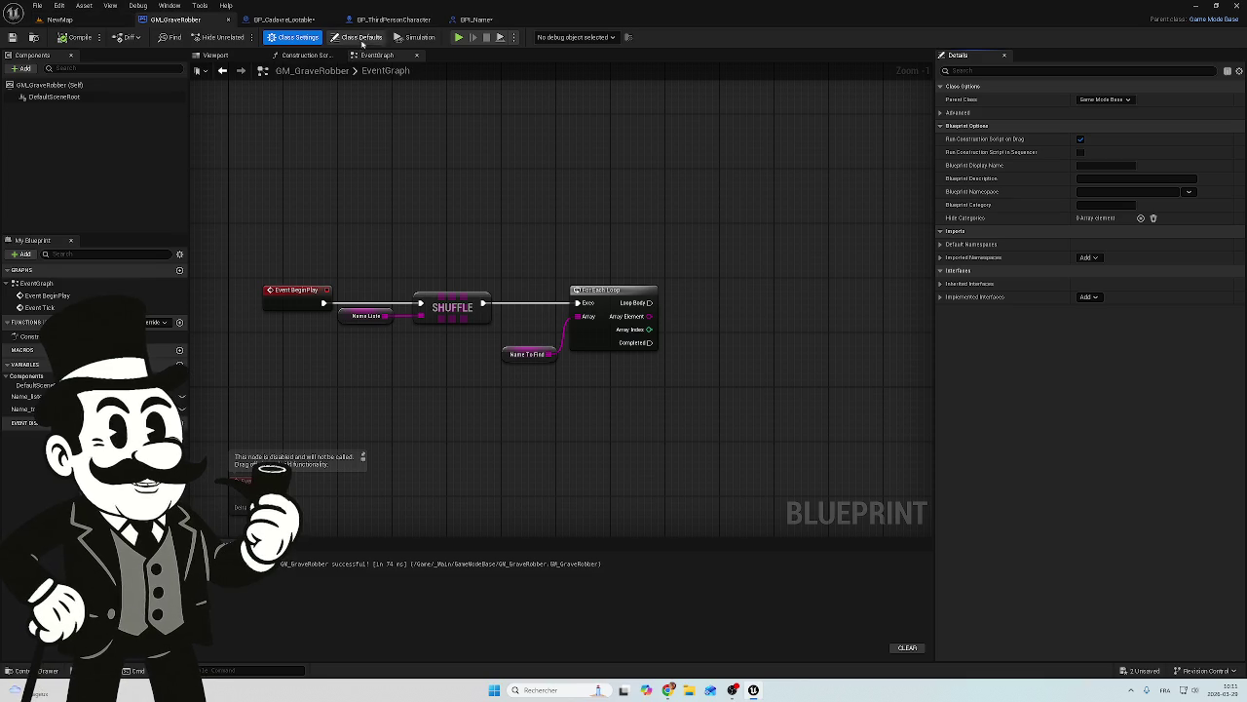
Step: Look through the BP_CadavreLootable, BP_ThirdPersonCharacter and GM_GraveRobber blueprints, ending back on BPI_Name
click(278, 21)
click(392, 20)
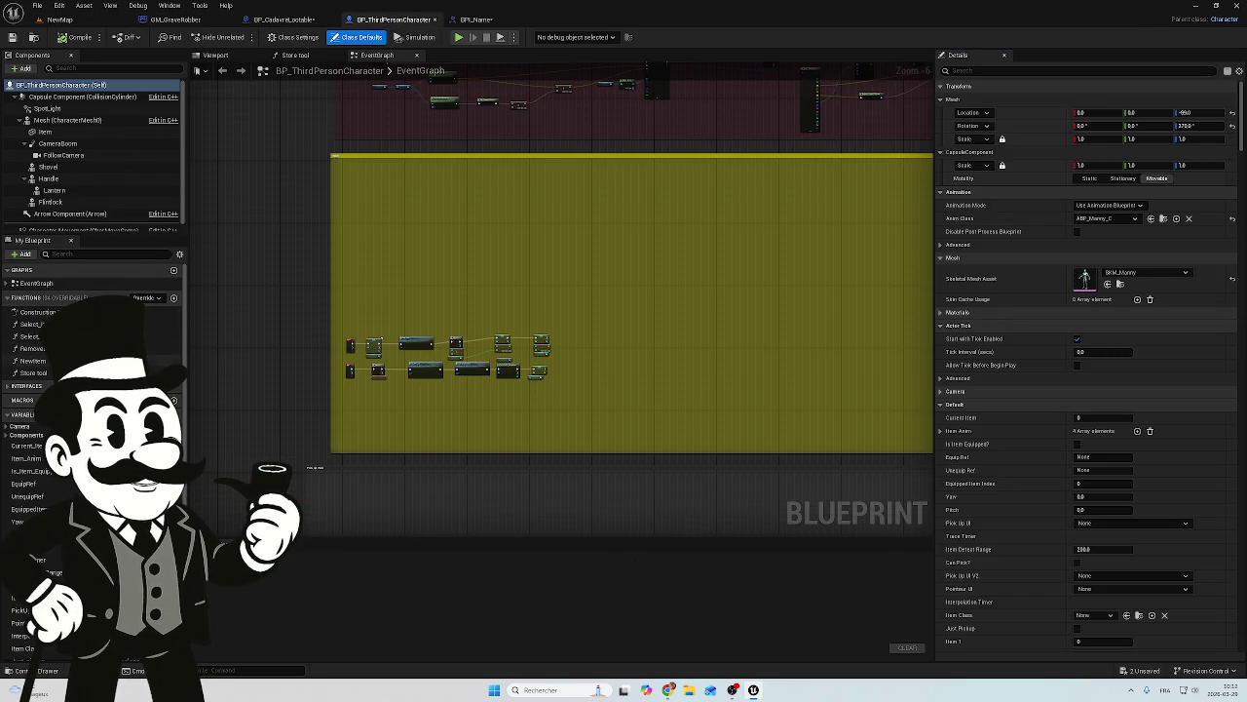
click(292, 19)
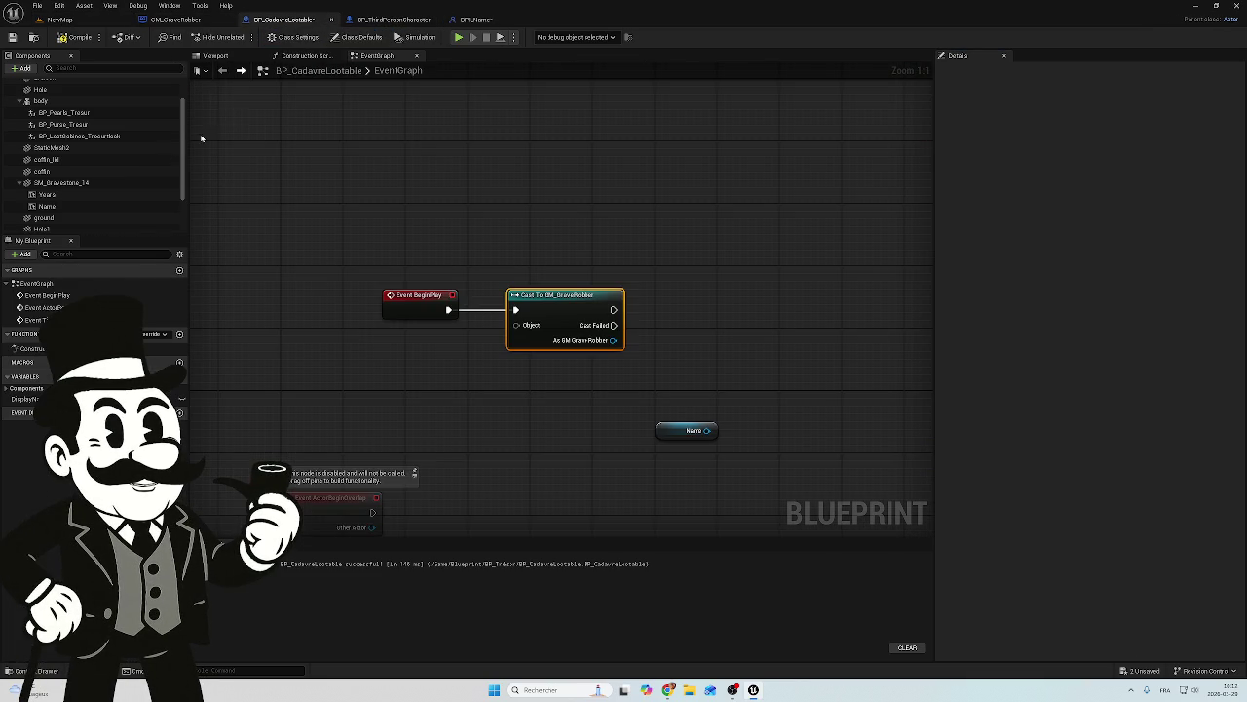
click(176, 20)
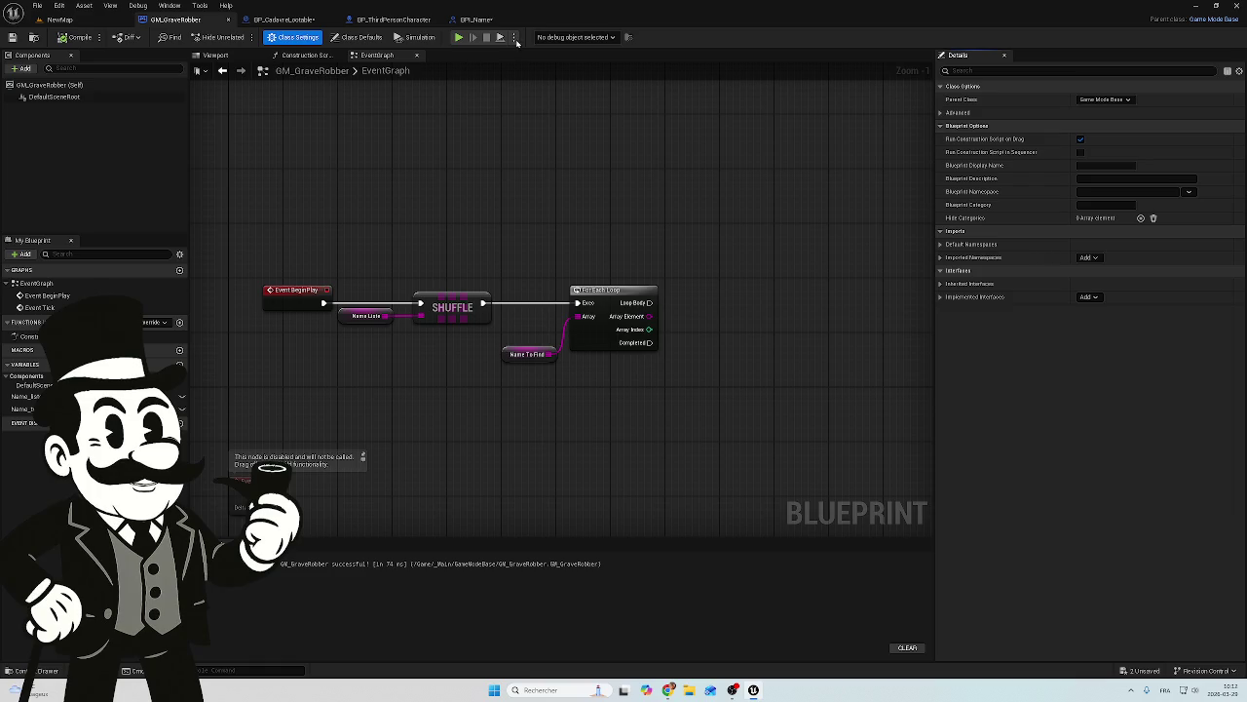
click(478, 20)
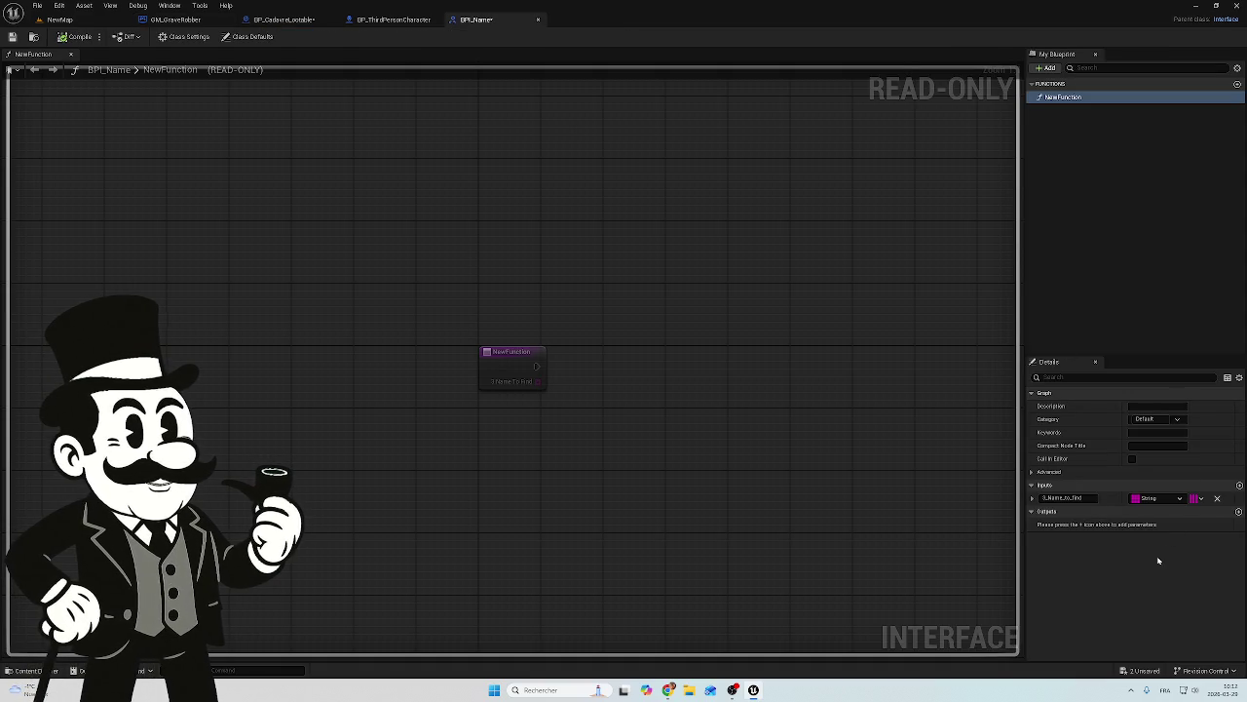
Step: Expand the Name_to_find input's extra options and save the BPI_Name interface
click(1032, 498)
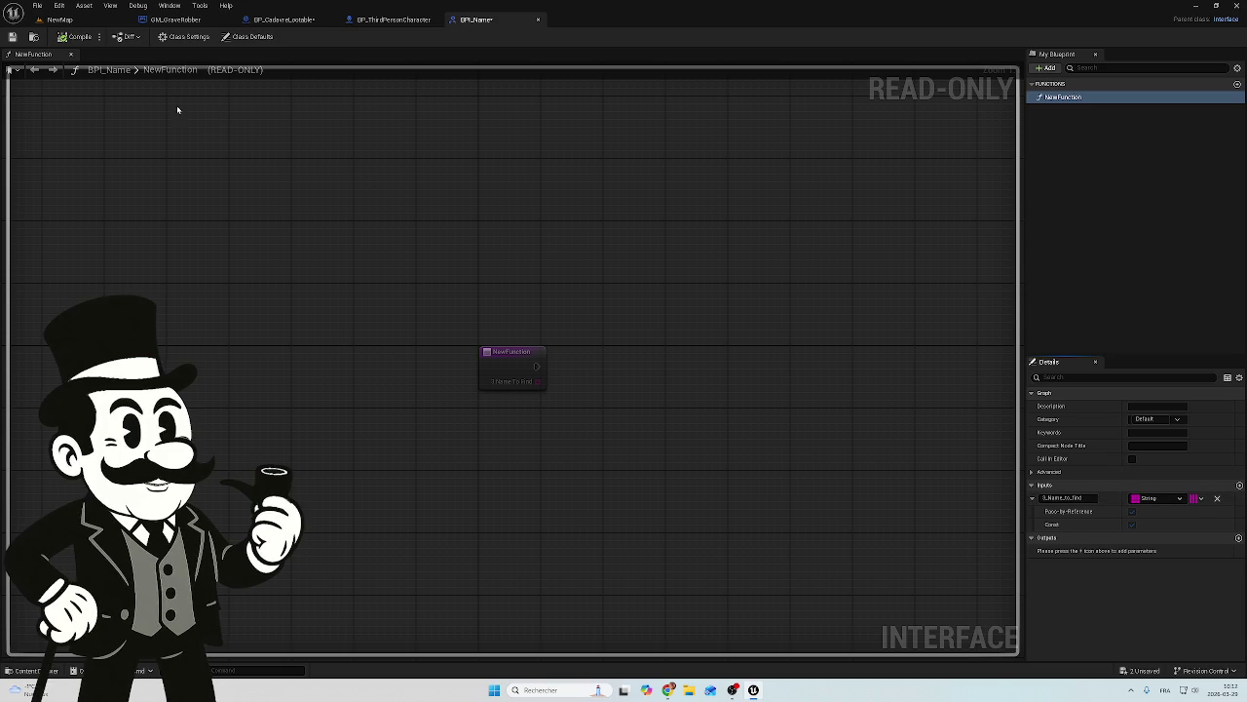
click(13, 38)
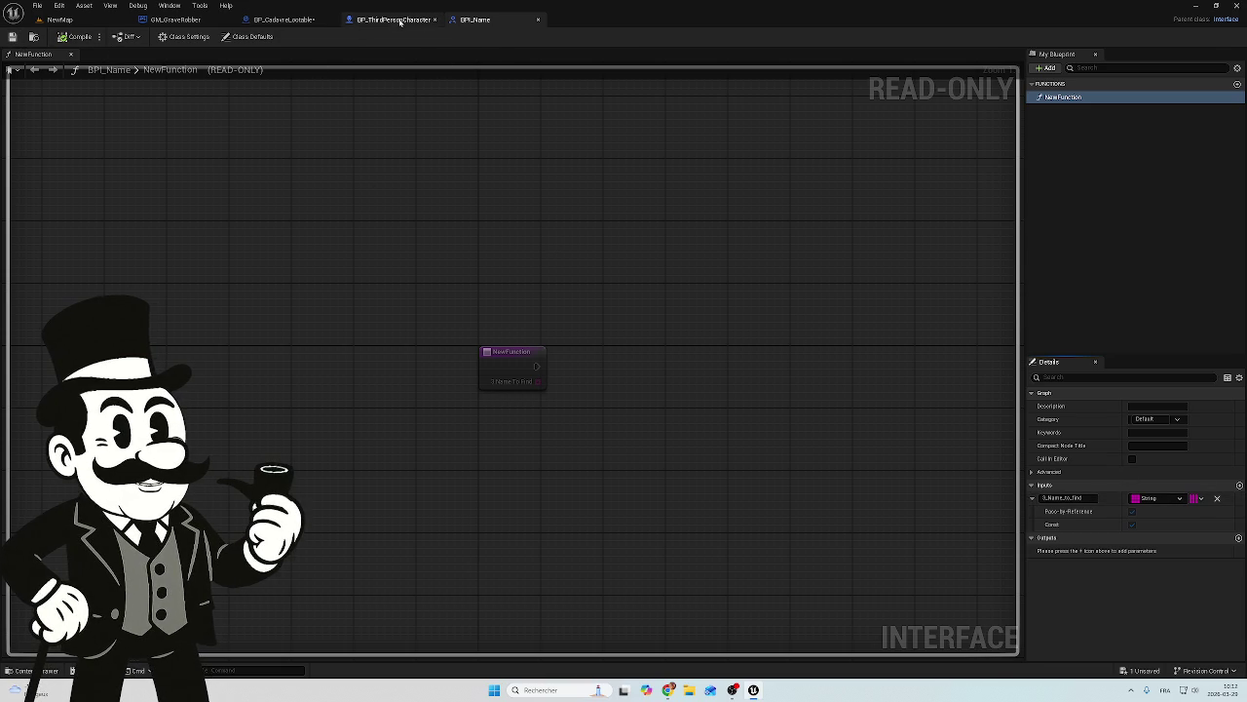
click(394, 20)
click(480, 22)
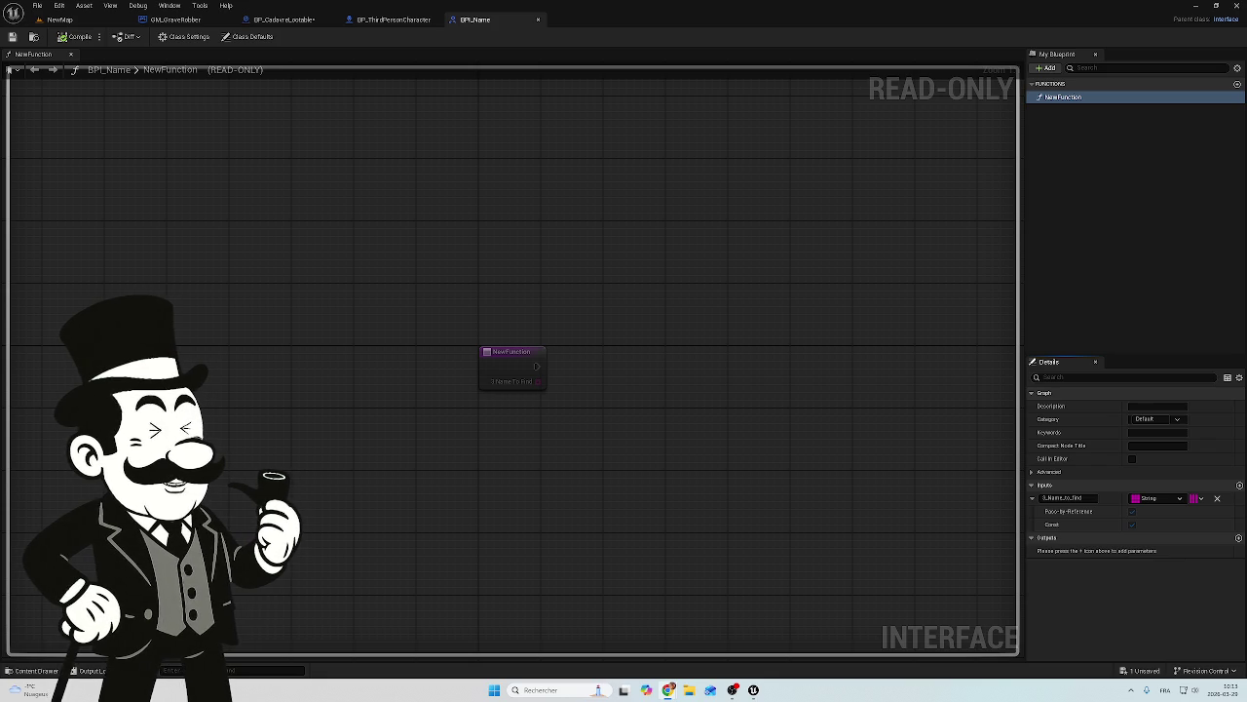
key(XF86AudioRaiseVolume)
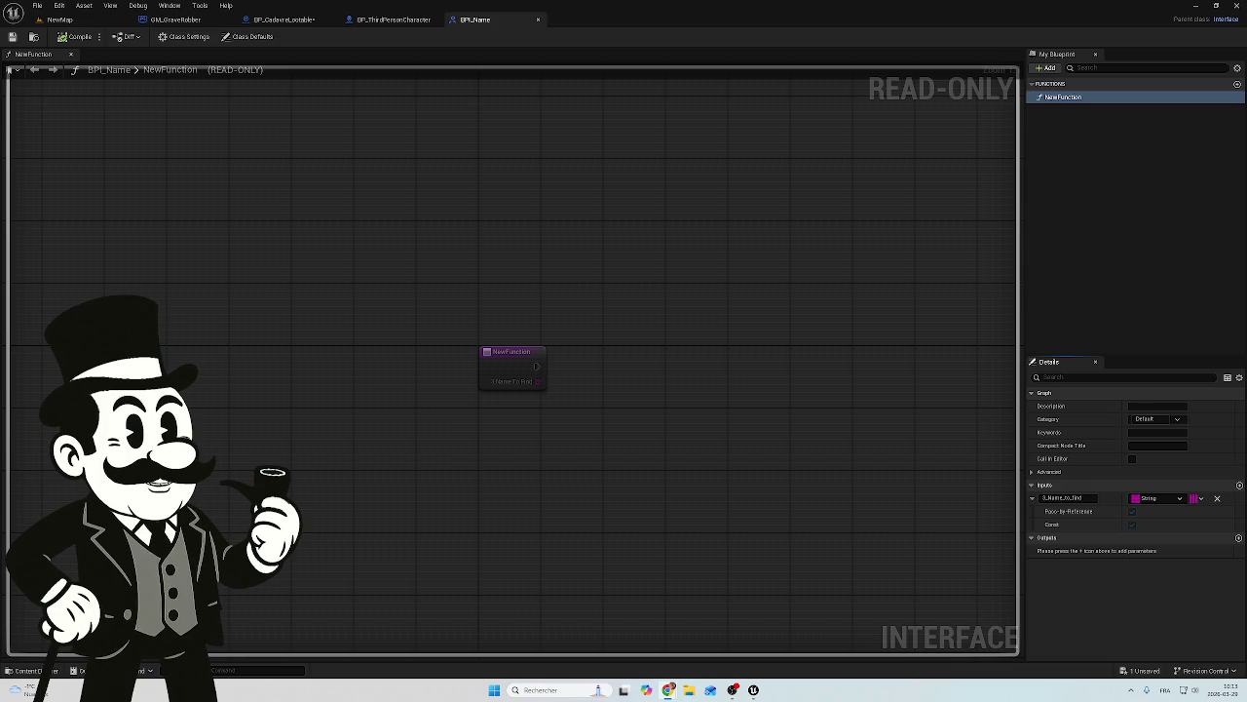
Step: Add BPI_Name to GM_GraveRobber's Implemented Interfaces, finding it by searching 'bpi'
click(175, 20)
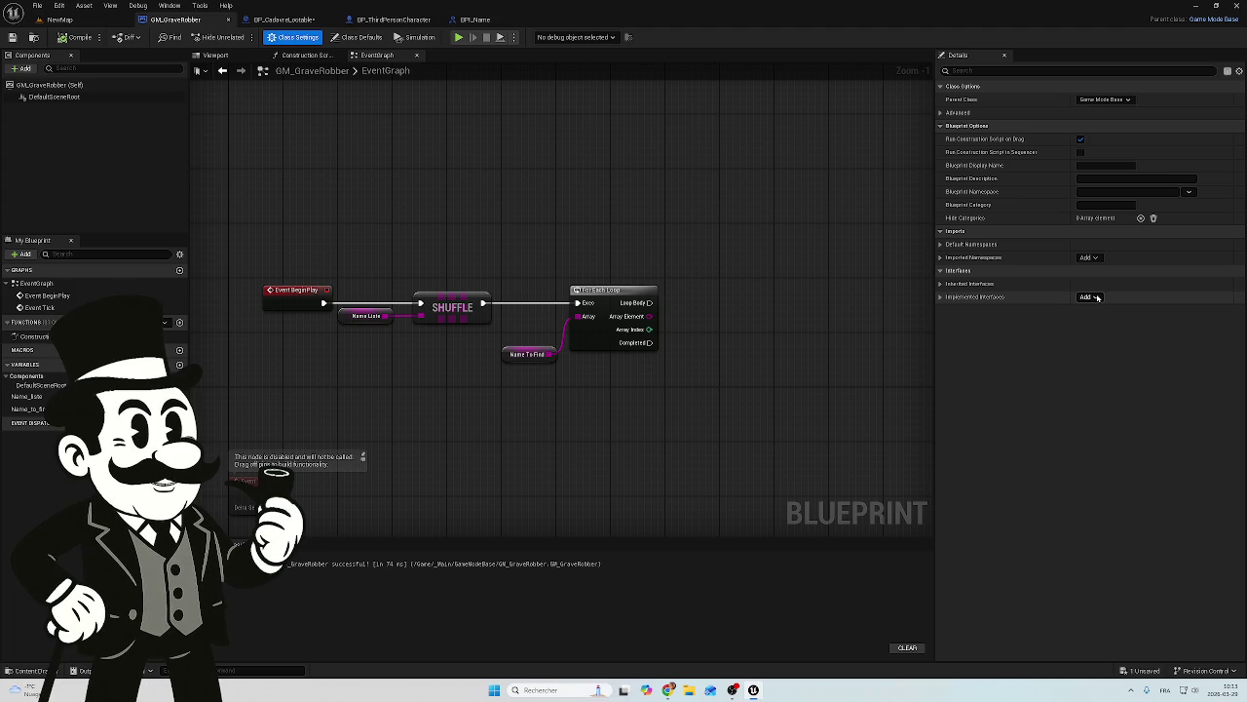
click(1096, 297)
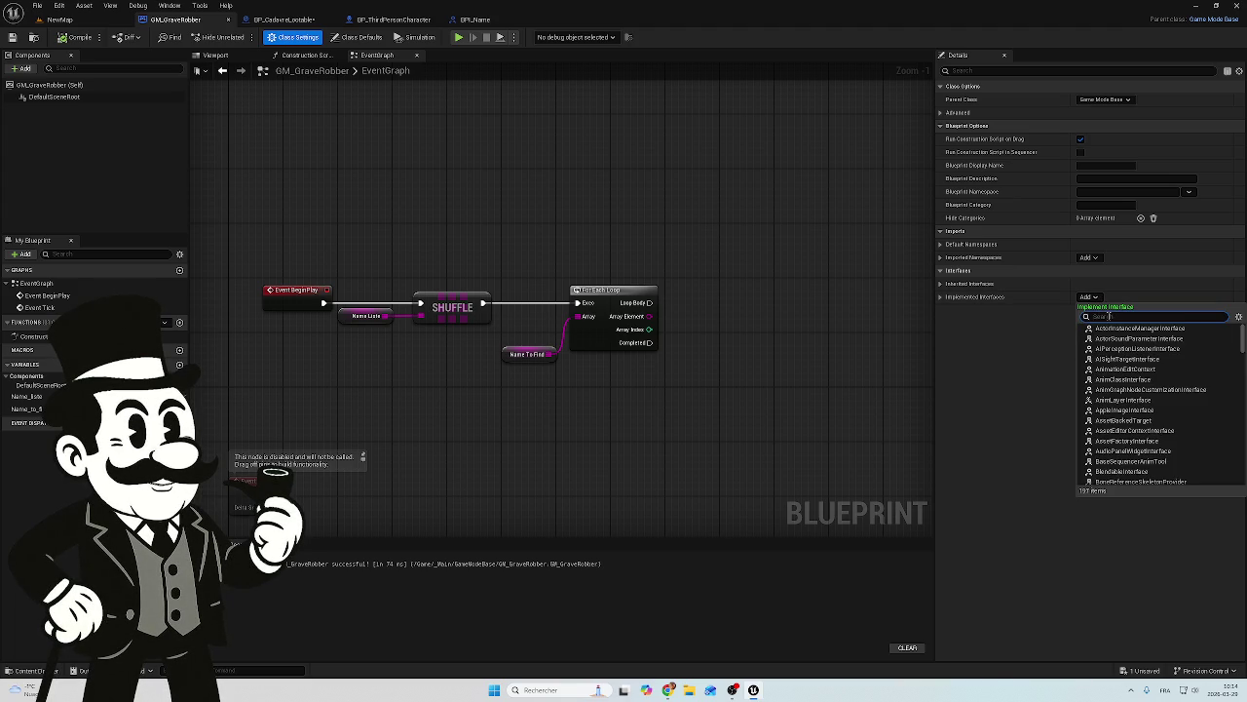
text(bpi)
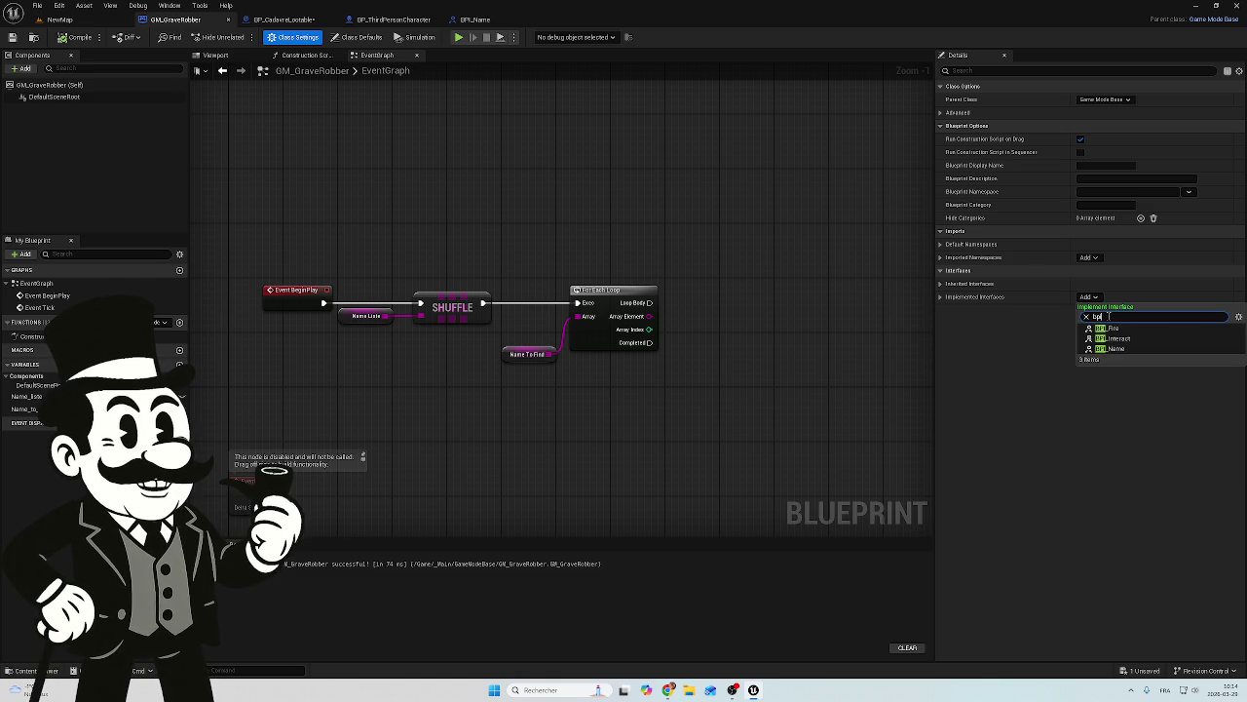
click(1120, 349)
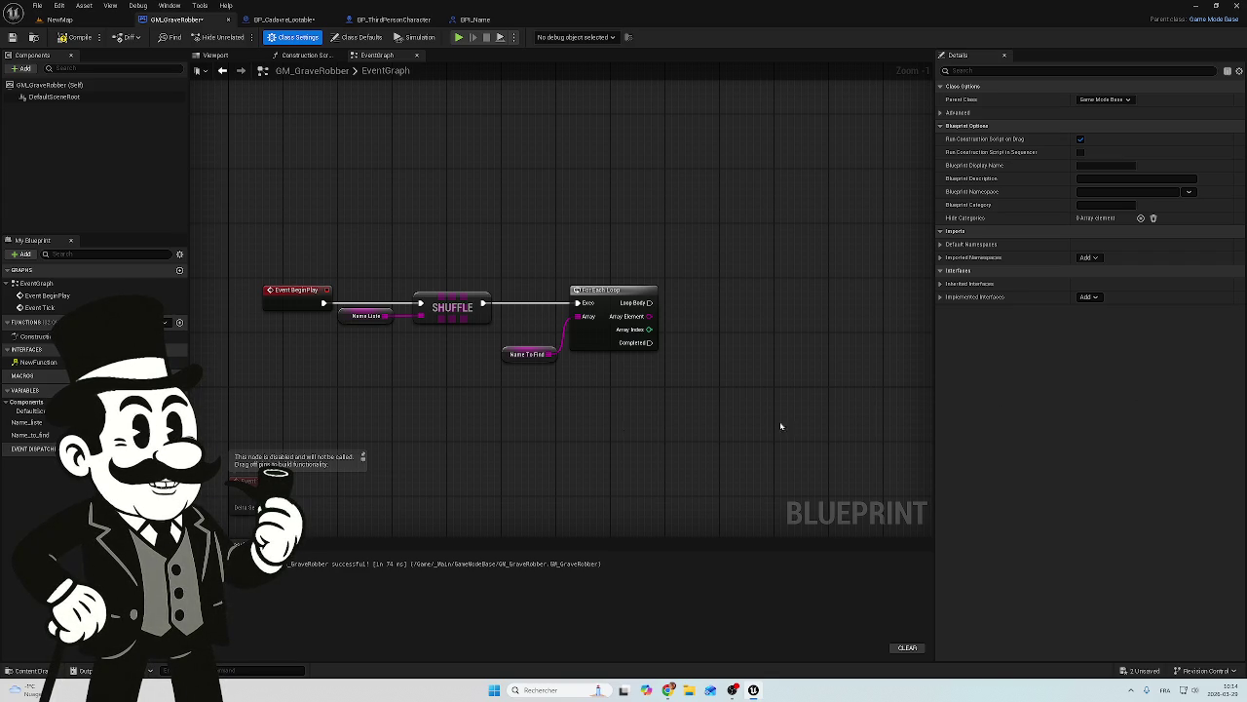
Step: Place the BPI_Name Event NewFunction node in GM_GraveRobber's event graph near the BeginPlay chain
double_click(39, 361)
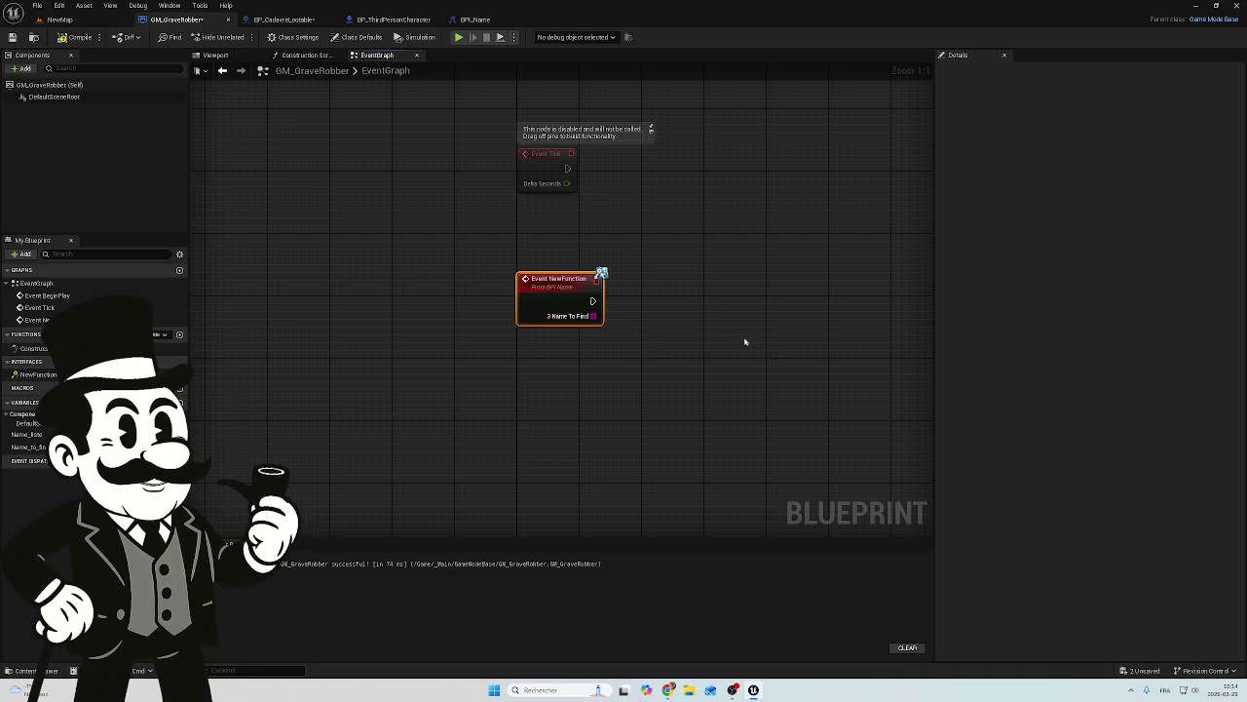
scroll(646, 253, down, 1)
drag(649, 329, 574, 424)
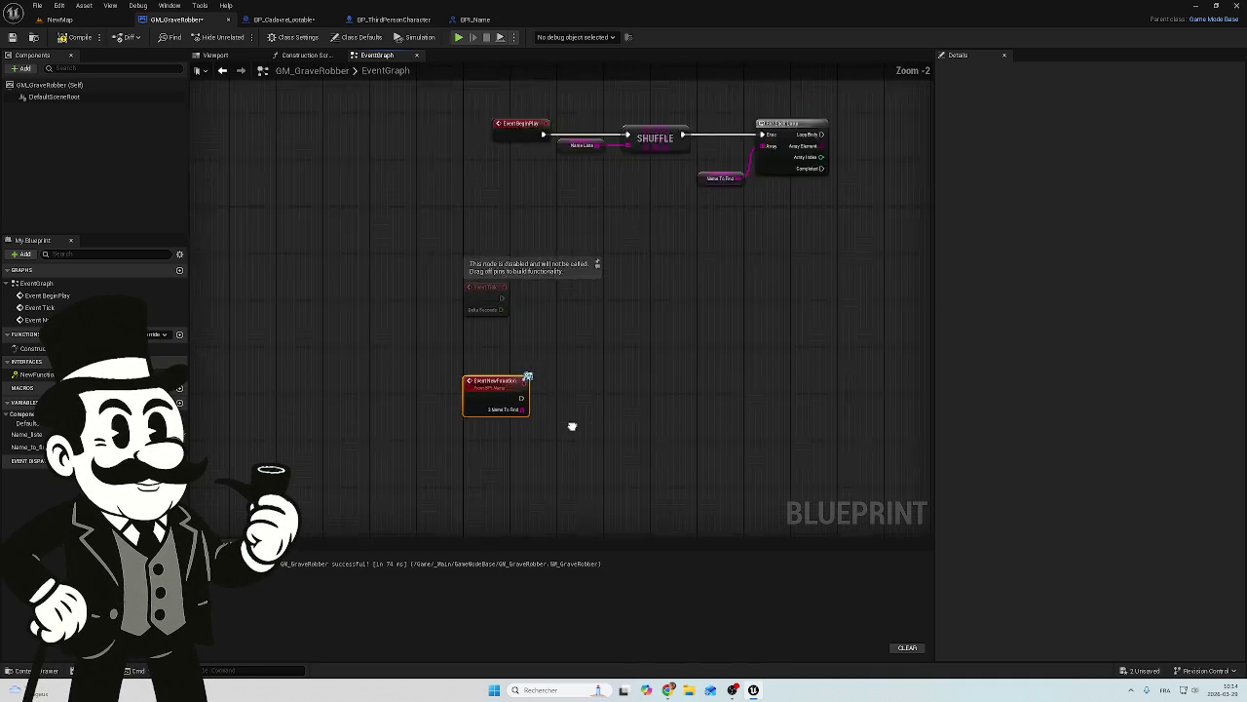
scroll(574, 424, down, 2)
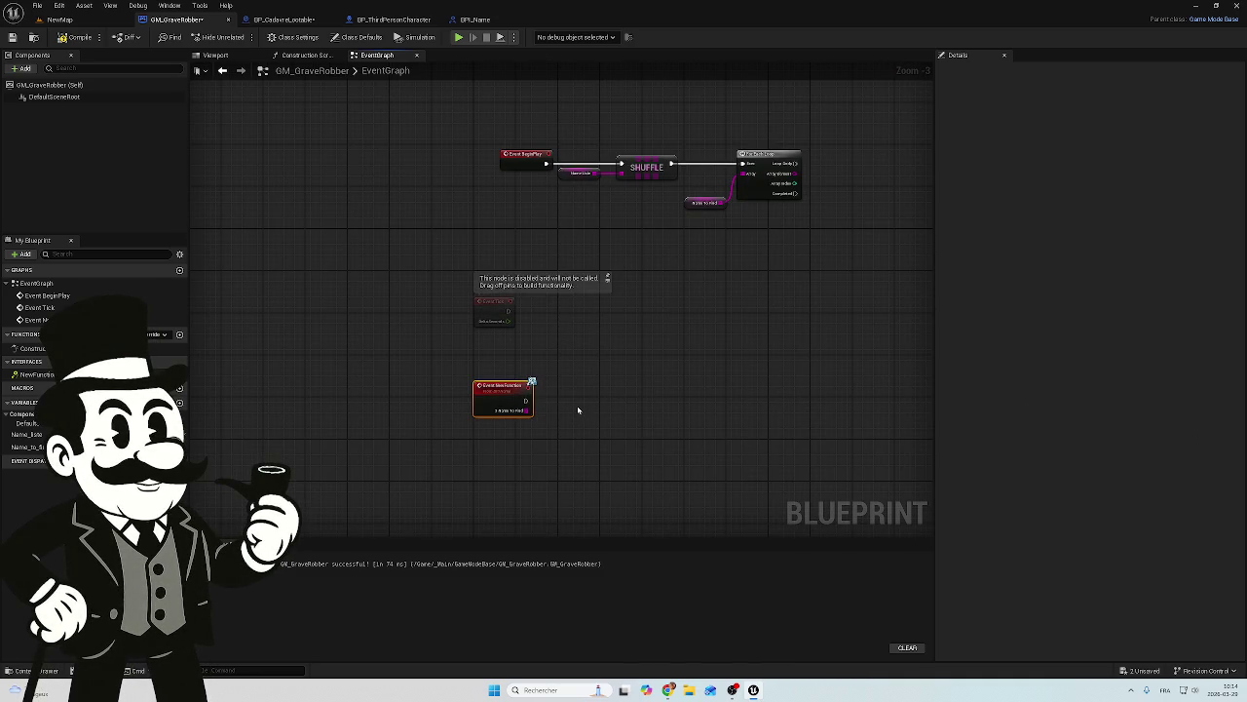
mouse_move(34, 374)
mouse_down()
mouse_move(267, 376)
mouse_move(751, 266)
mouse_move(512, 330)
mouse_move(341, 339)
mouse_up()
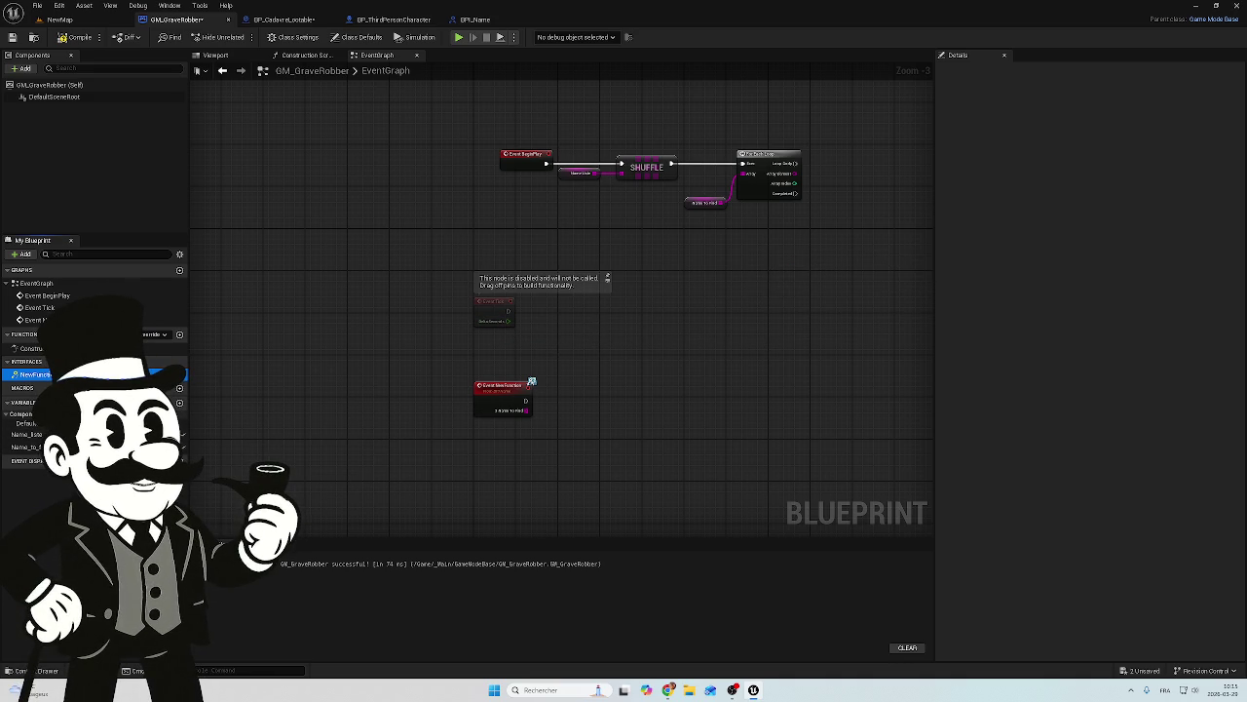
scroll(487, 436, up, 2)
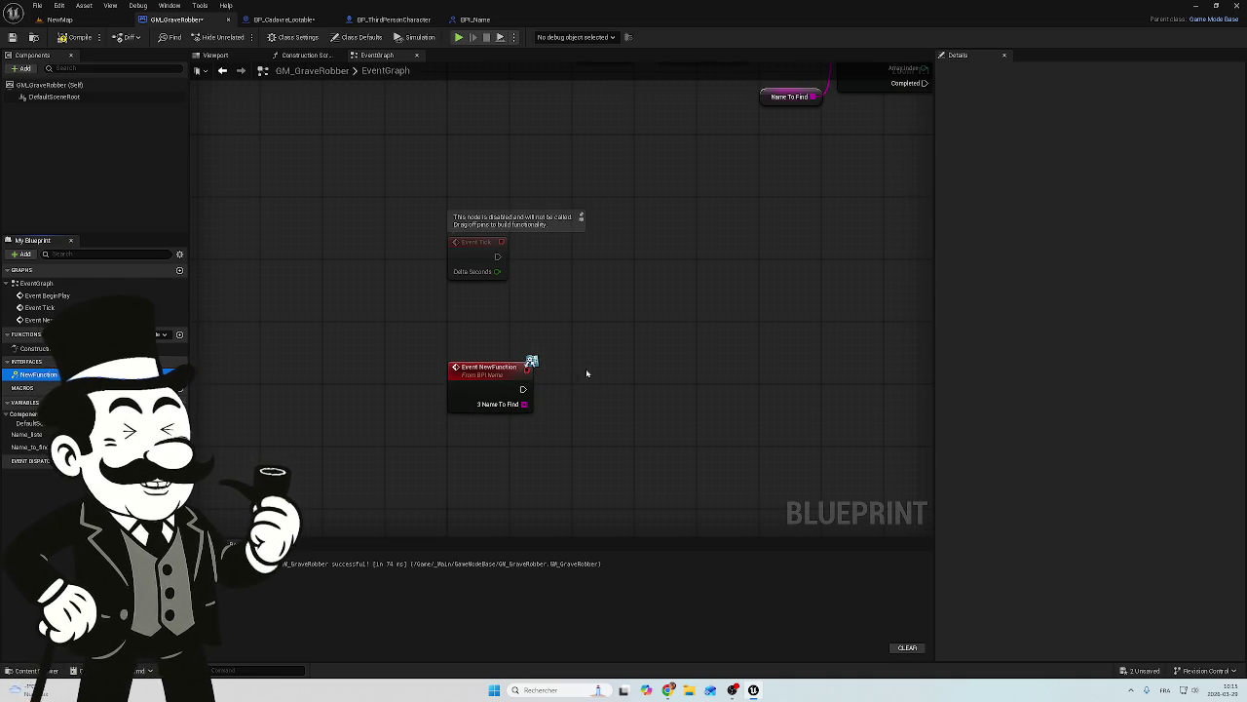
drag(563, 337, 420, 454)
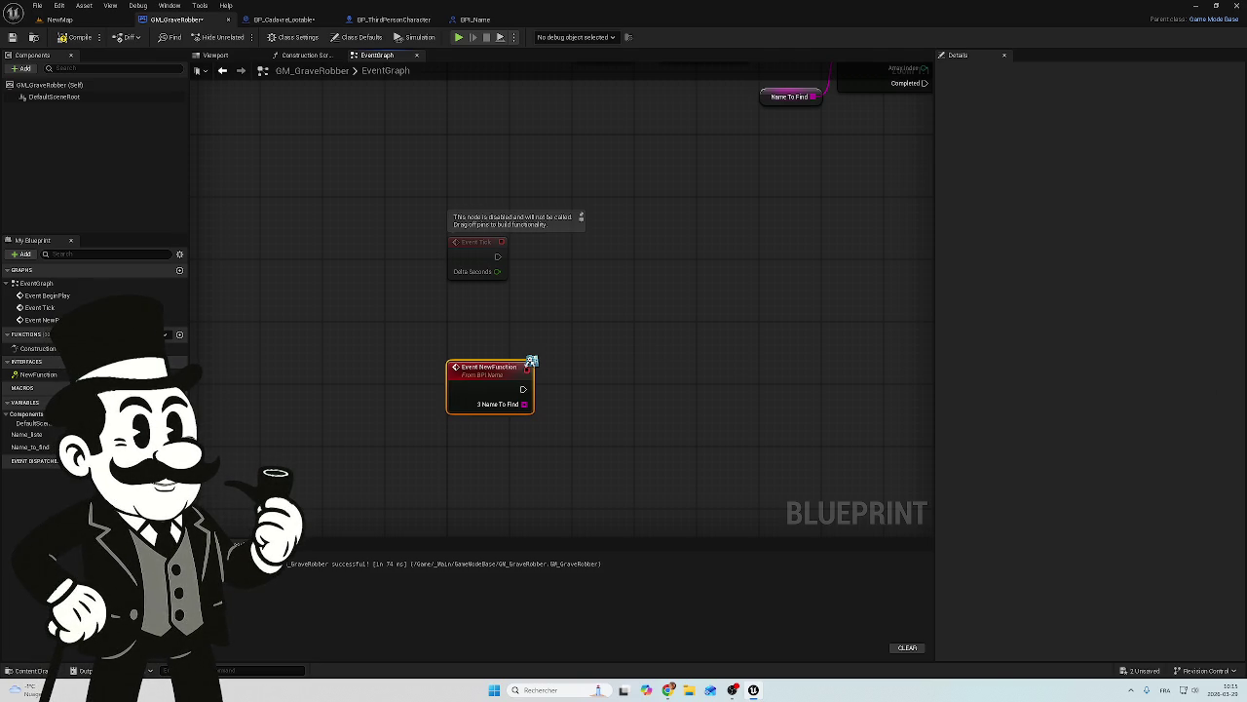
mouse_move(562, 328)
mouse_down()
mouse_move(418, 403)
mouse_move(412, 425)
mouse_up()
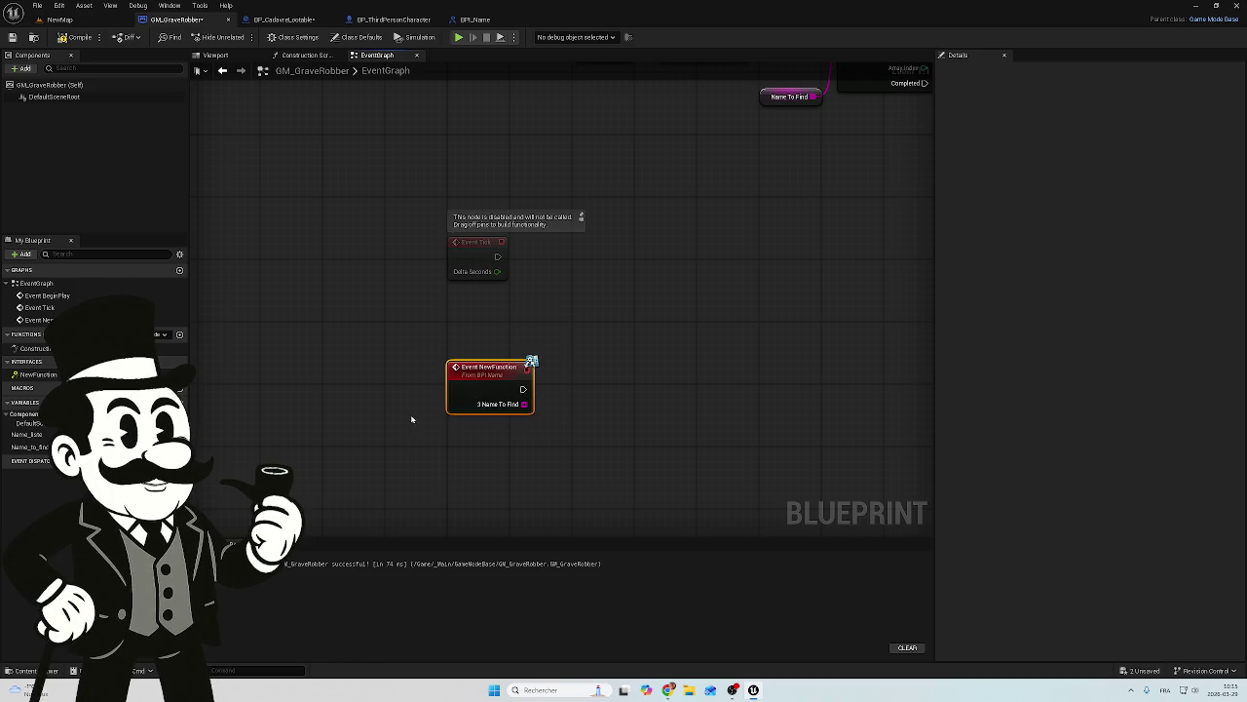
scroll(381, 395, down, 3)
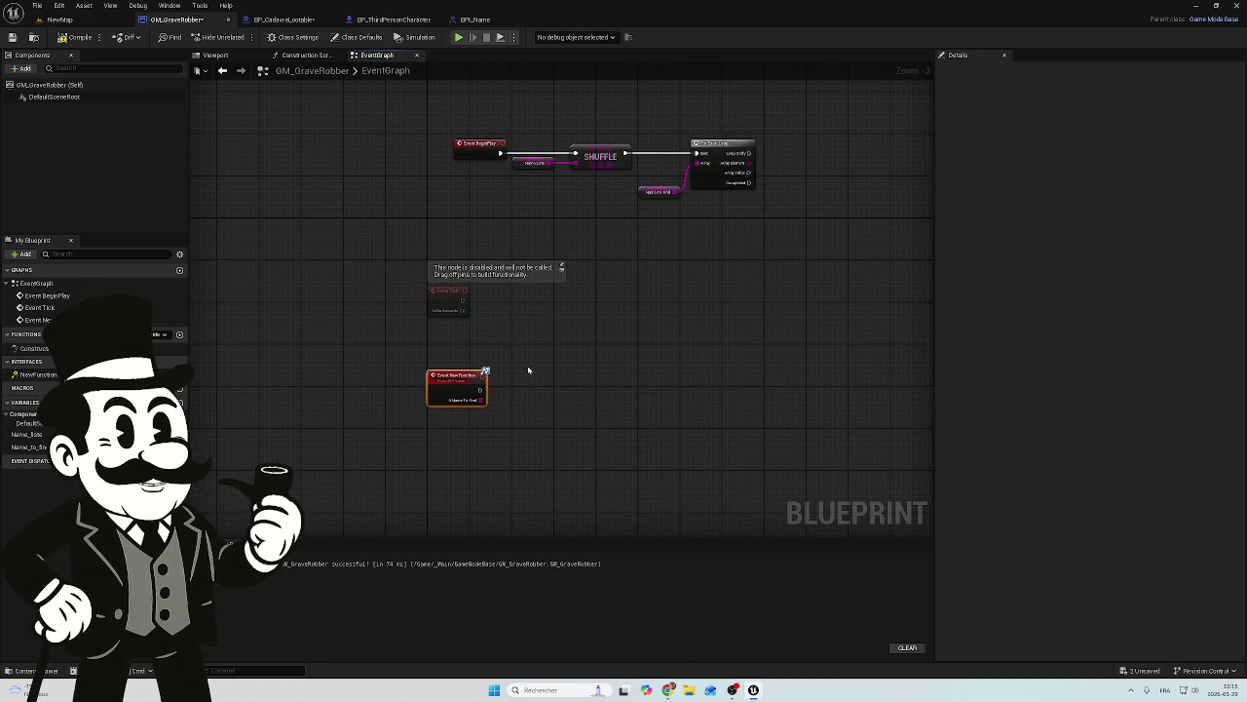
scroll(397, 401, up, 3)
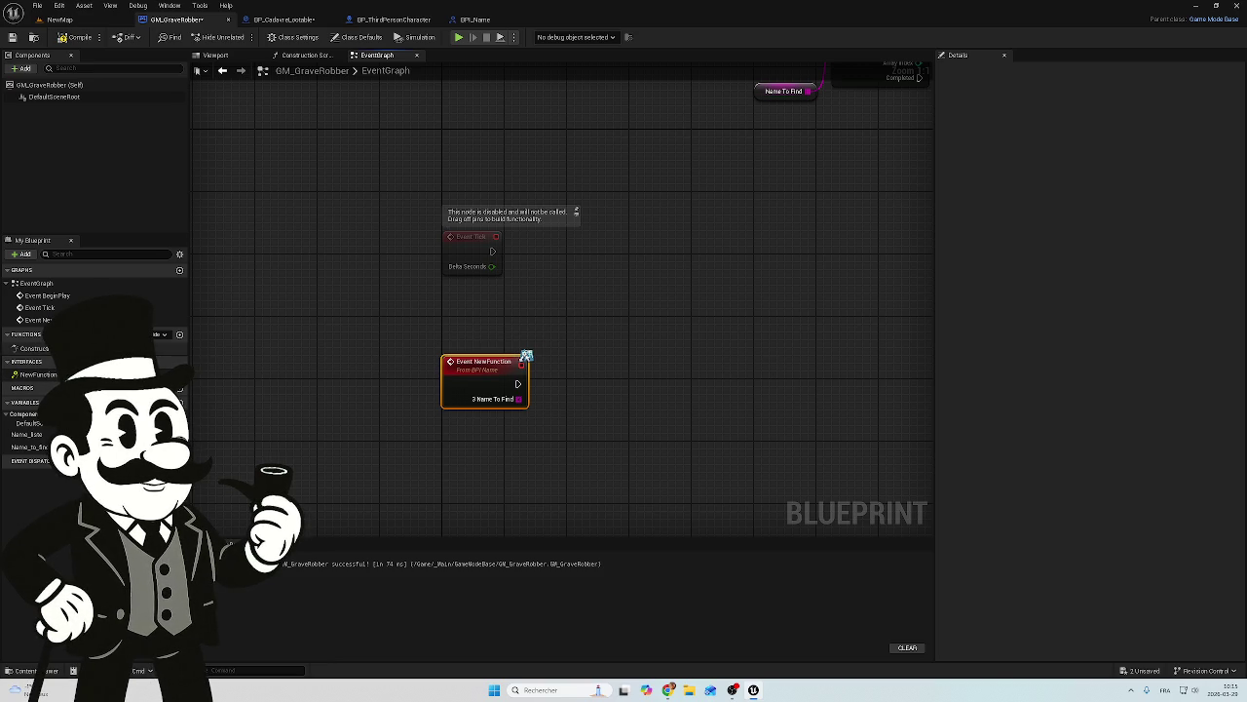
click(42, 379)
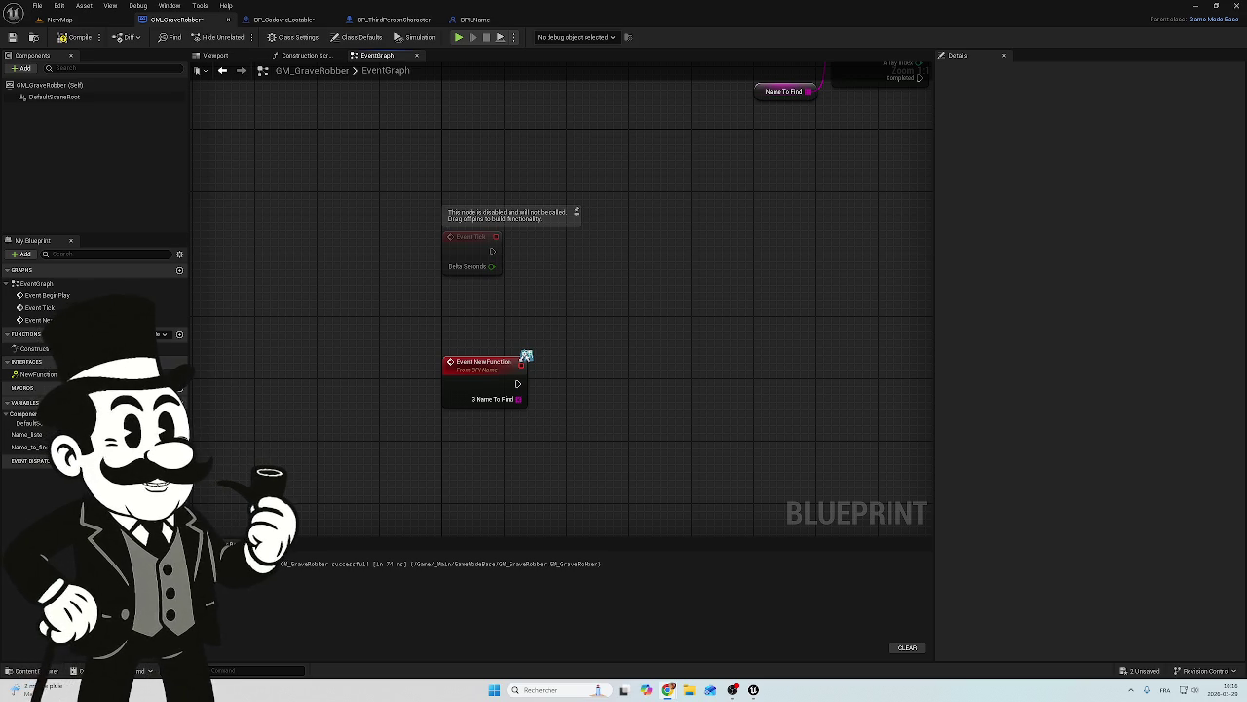
drag(598, 239, 535, 439)
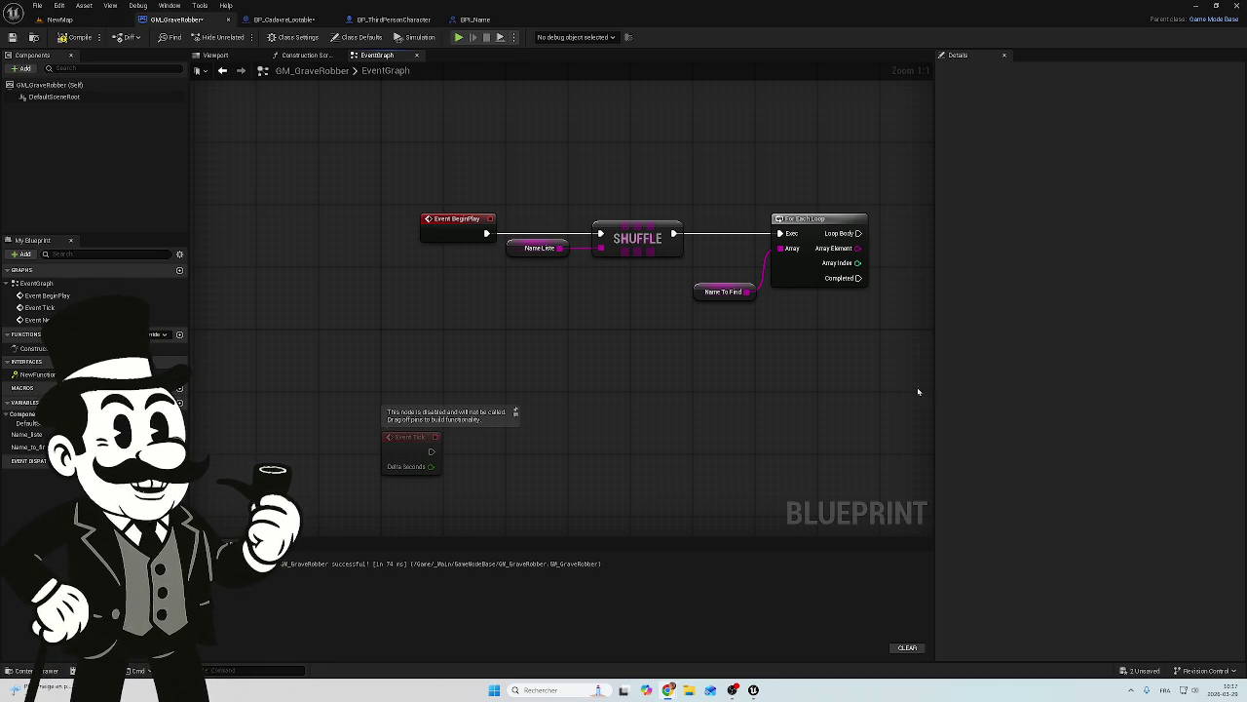
drag(682, 409, 585, 213)
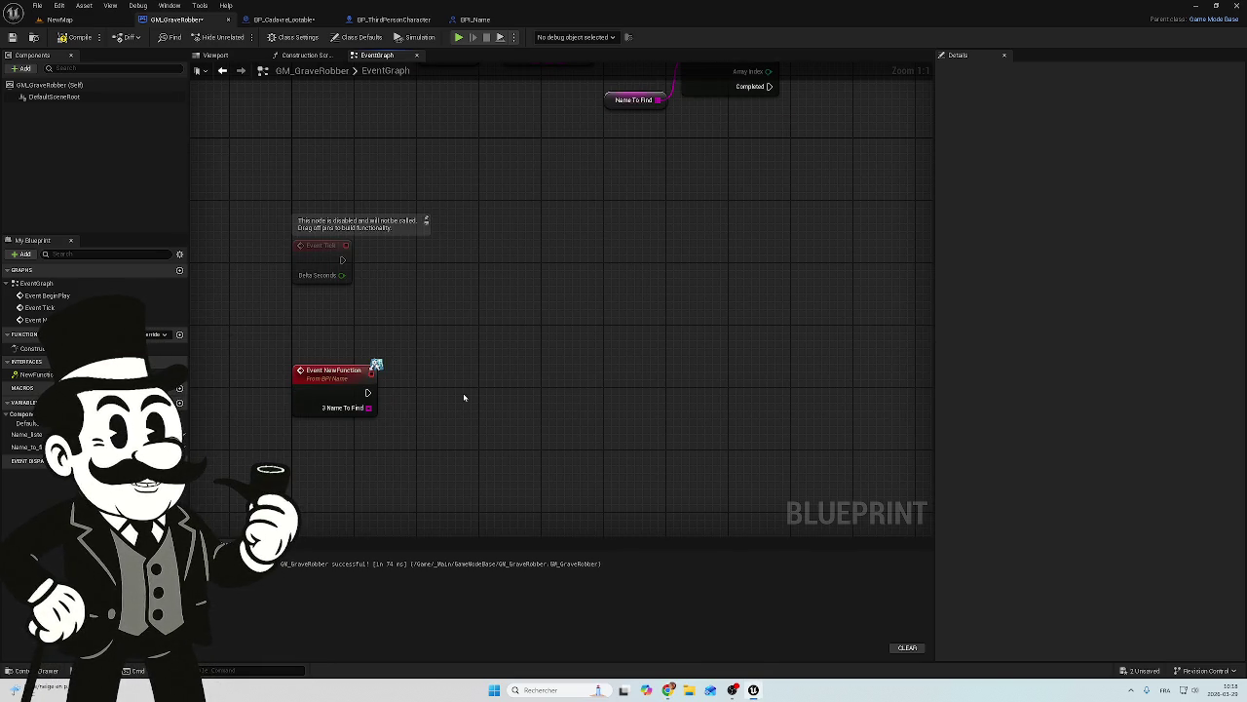
mouse_move(473, 382)
mouse_down()
mouse_move(521, 341)
mouse_move(546, 409)
mouse_up()
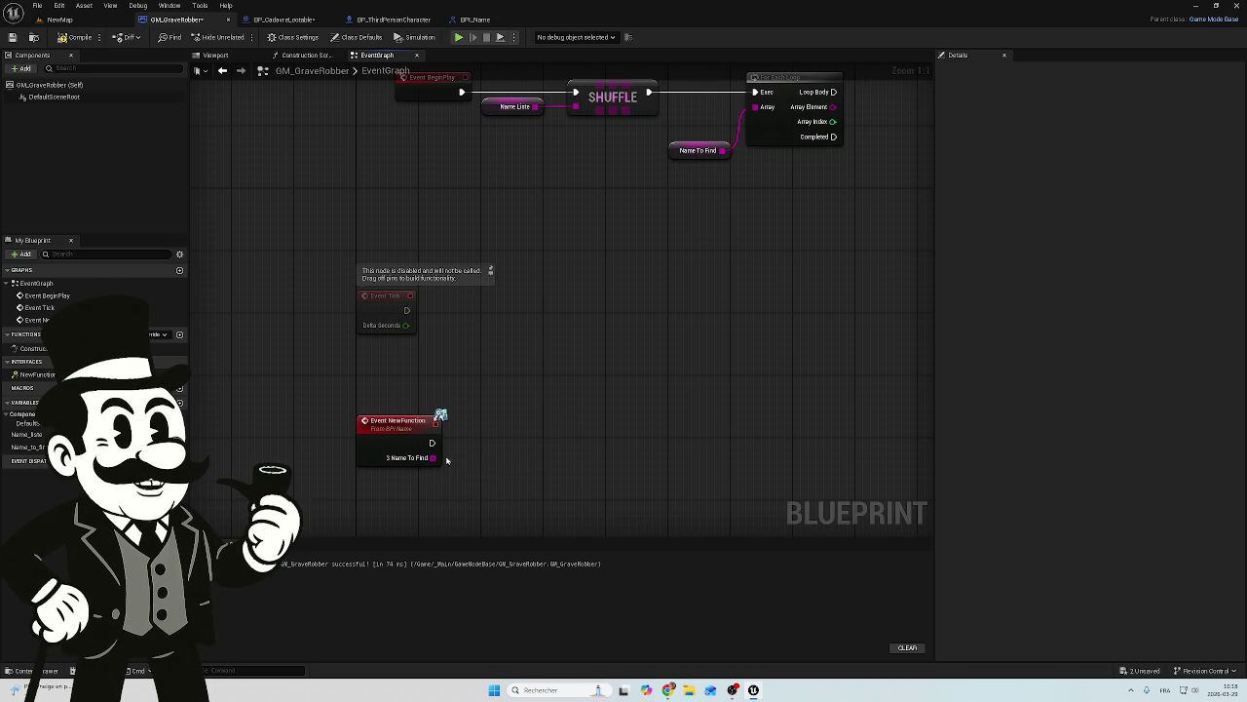
drag(432, 458, 525, 459)
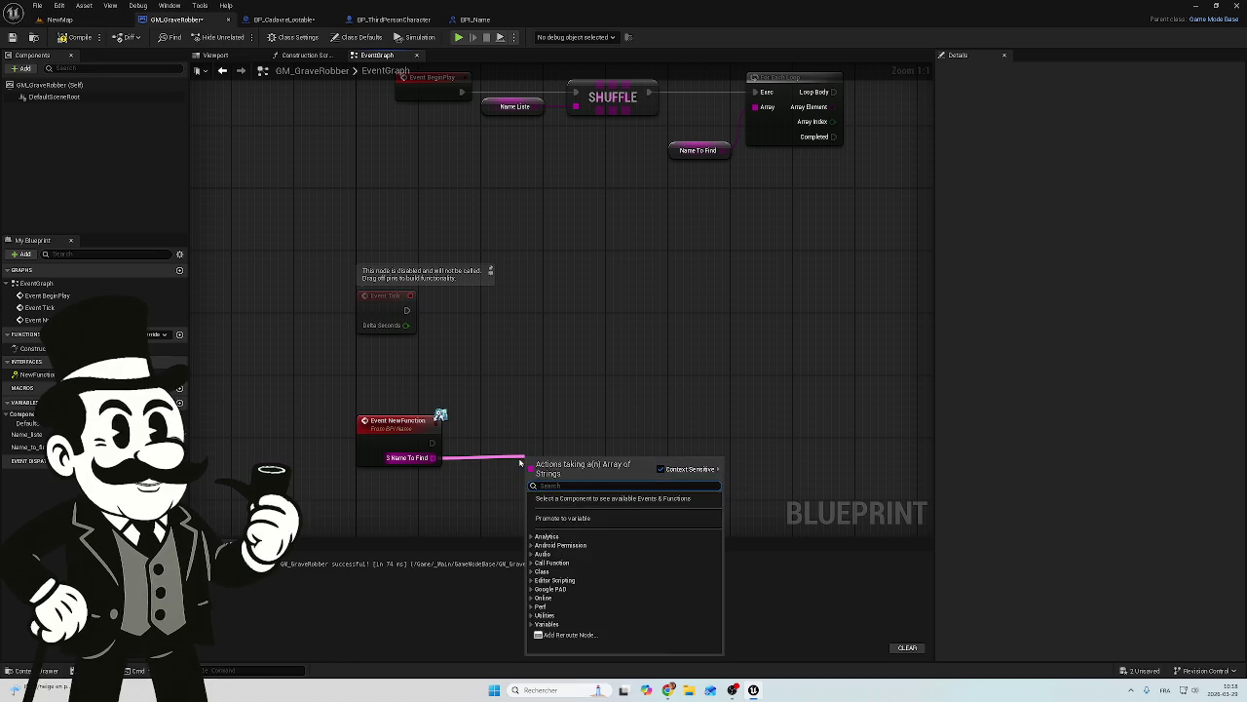
text(set)
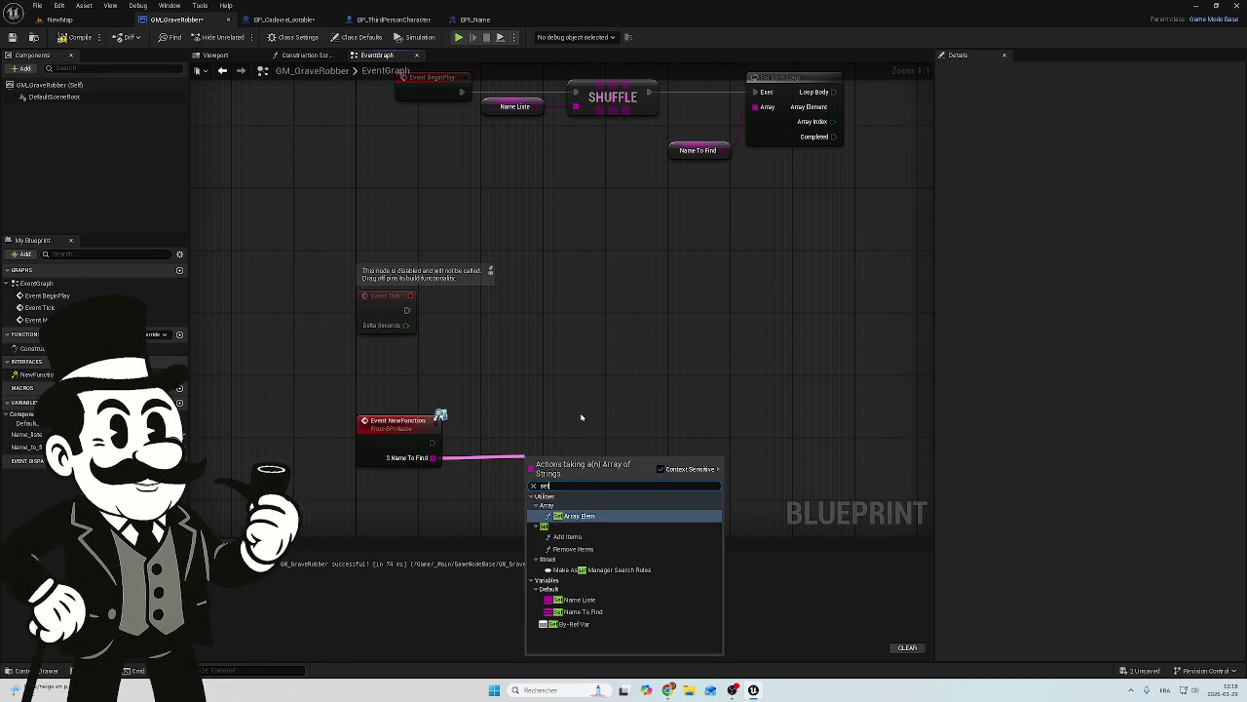
click(581, 417)
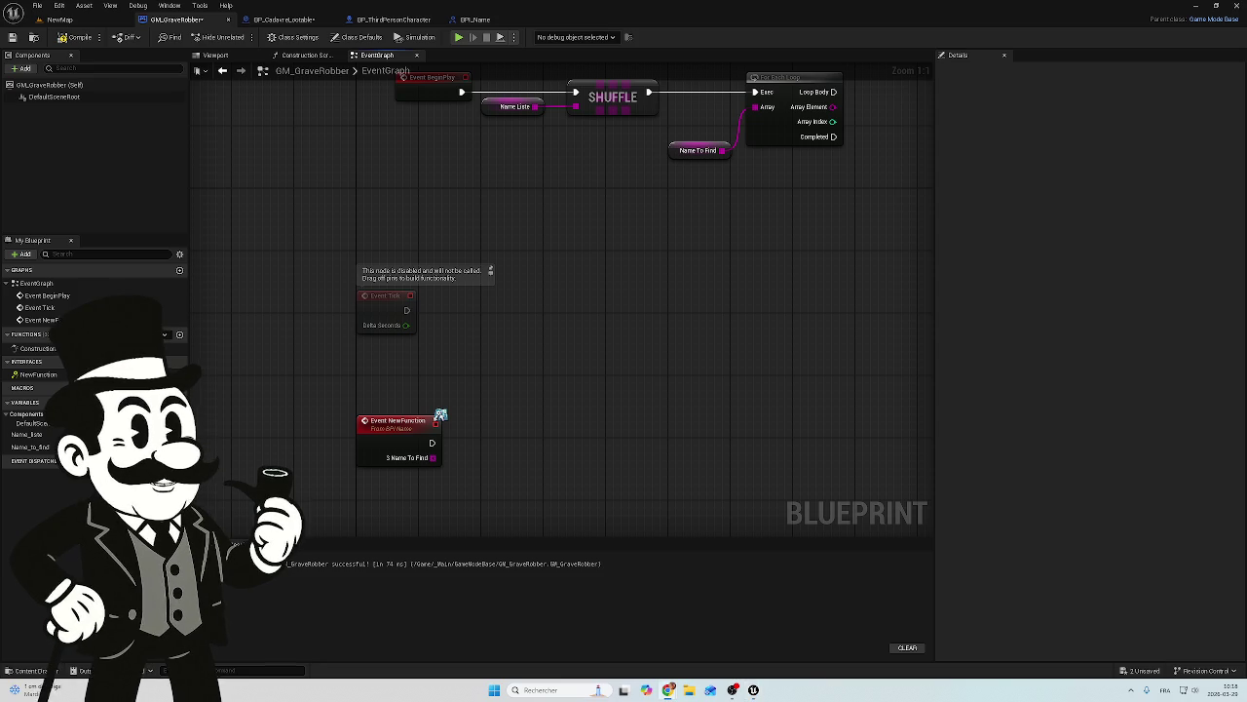
click(37, 376)
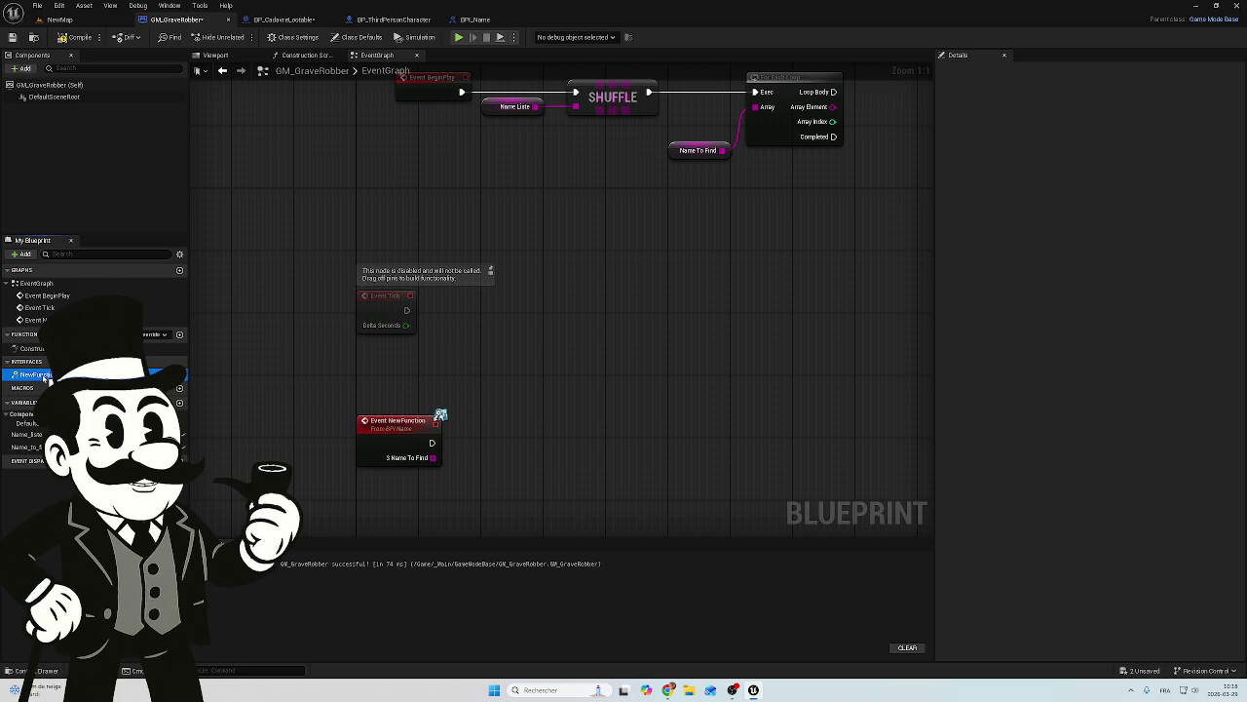
double_click(43, 377)
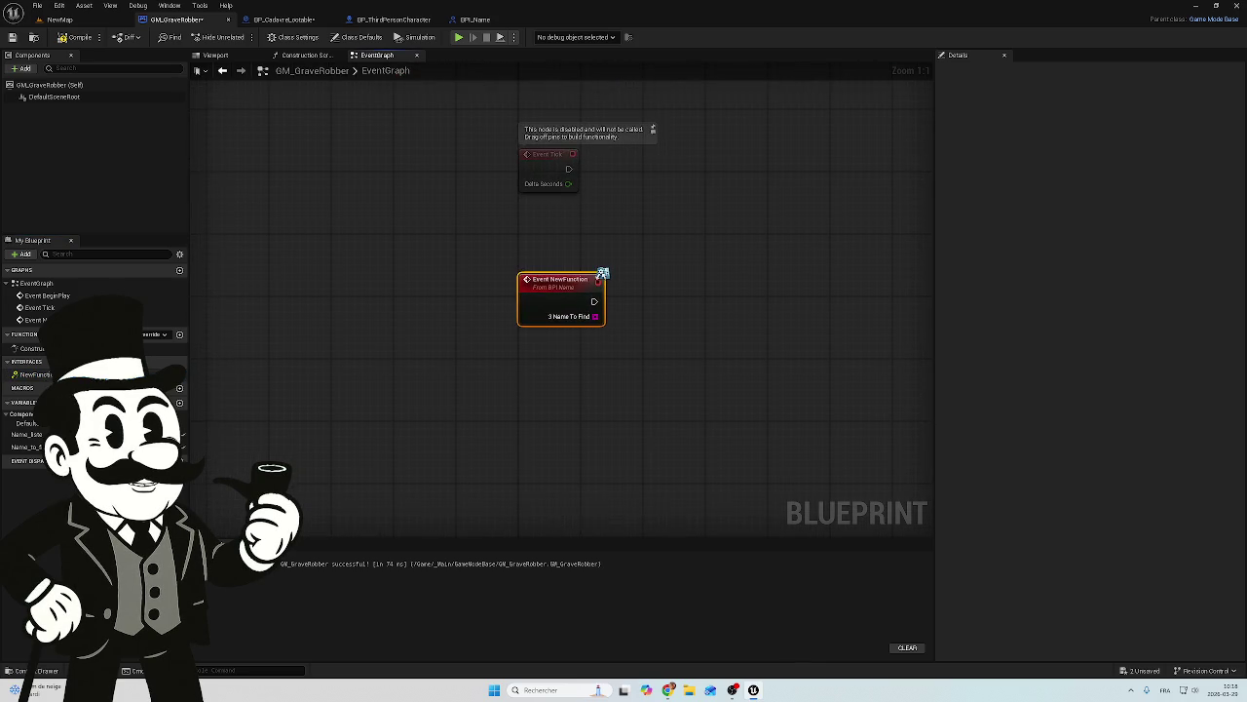
click(43, 376)
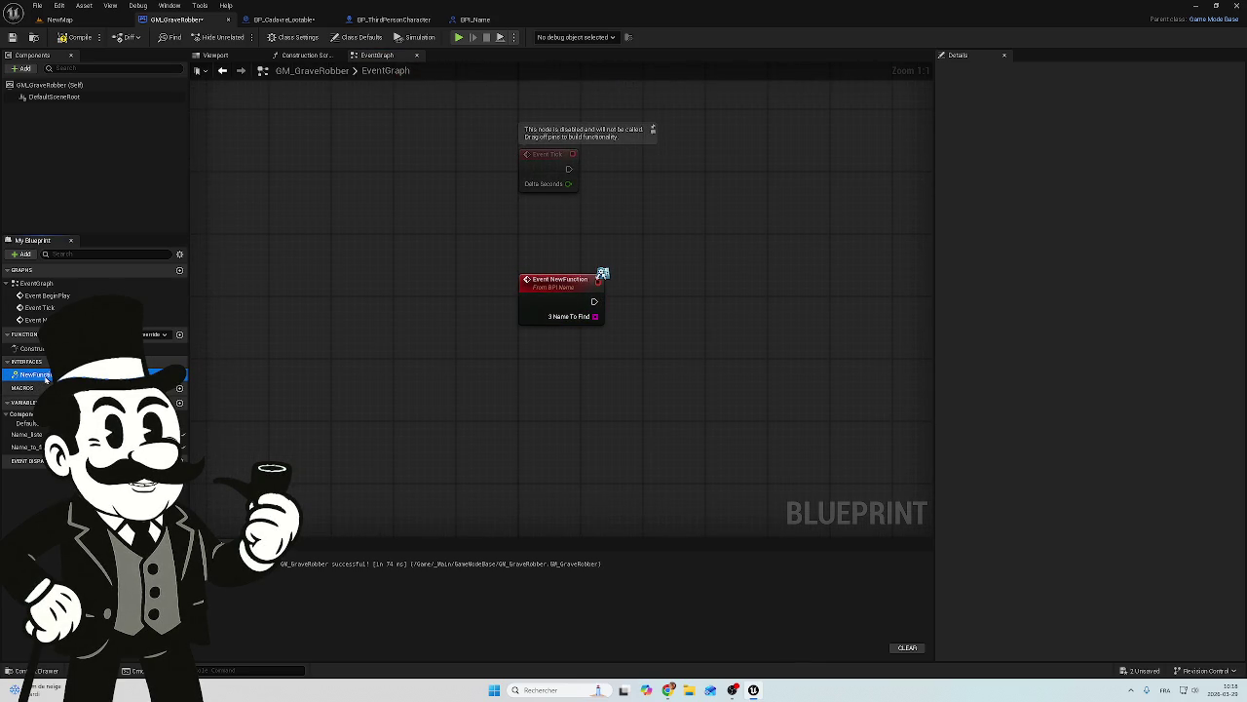
right_click(46, 429)
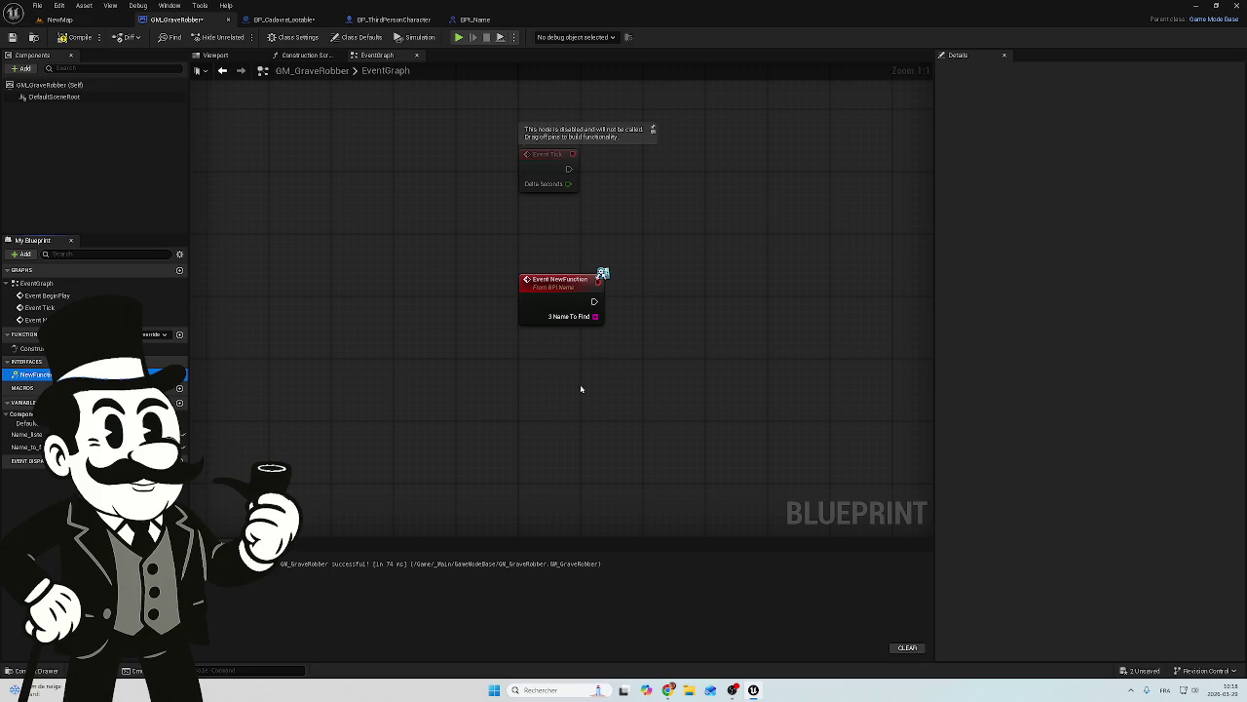
right_click(566, 282)
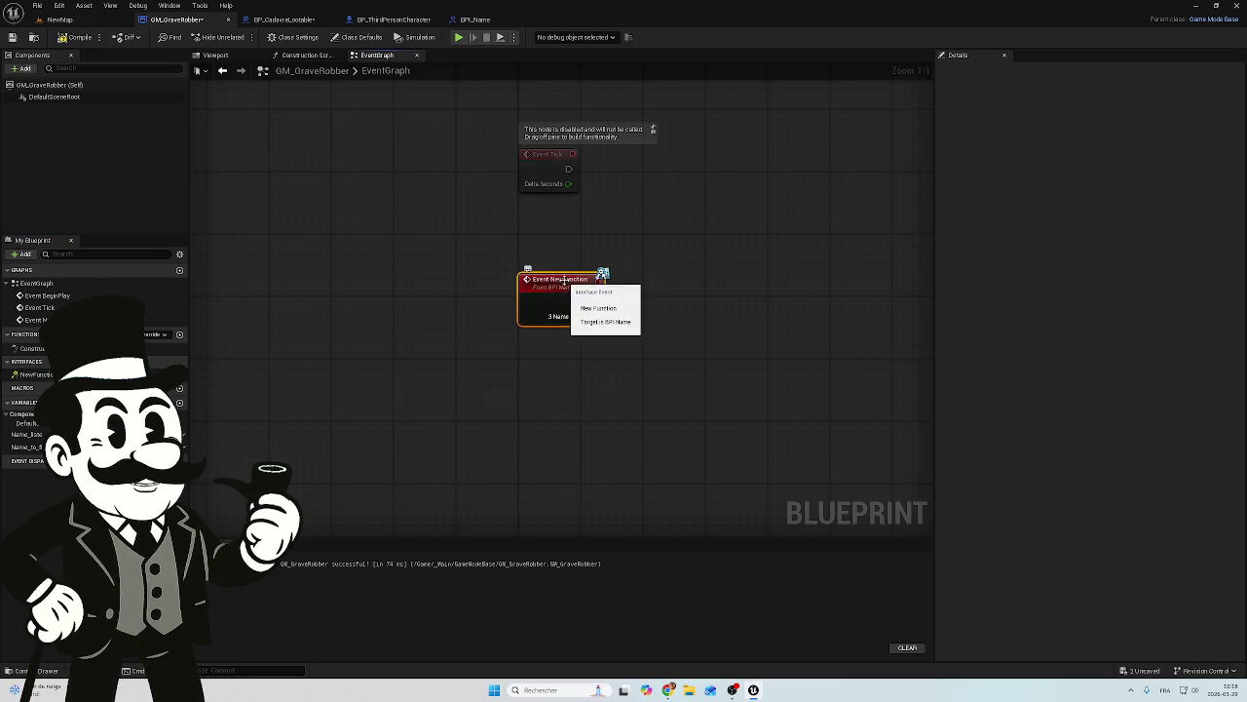
click(35, 374)
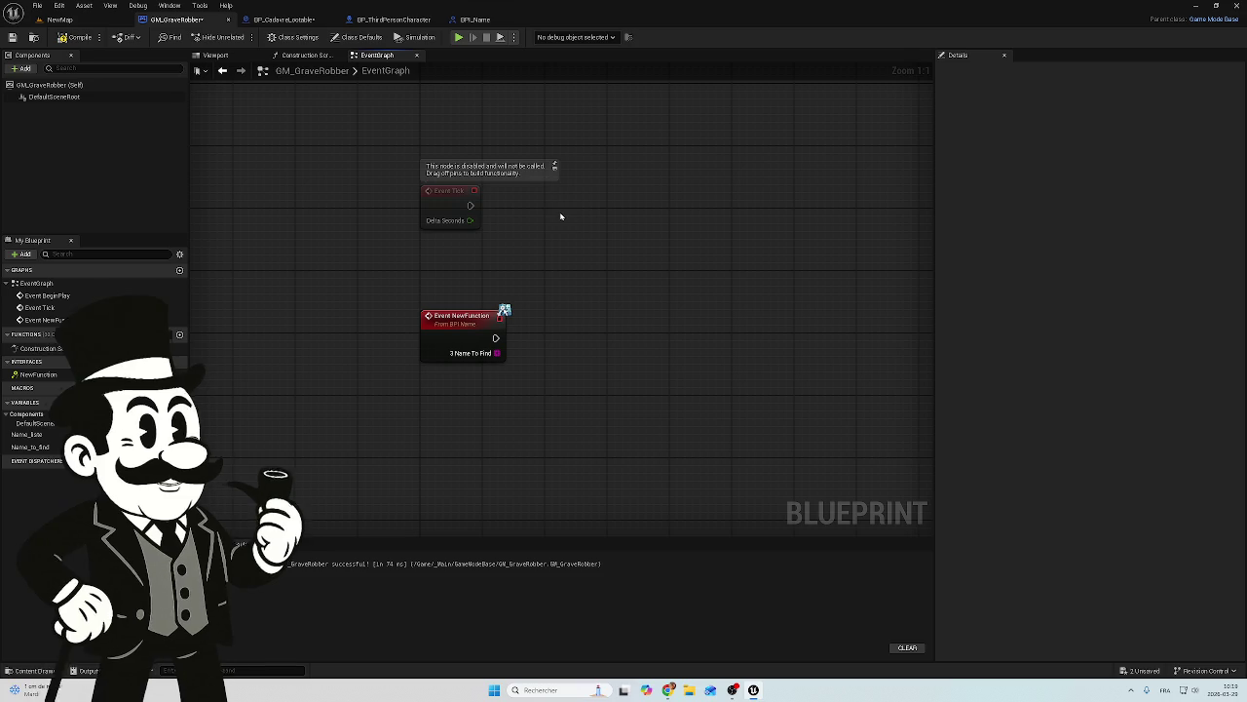
click(469, 24)
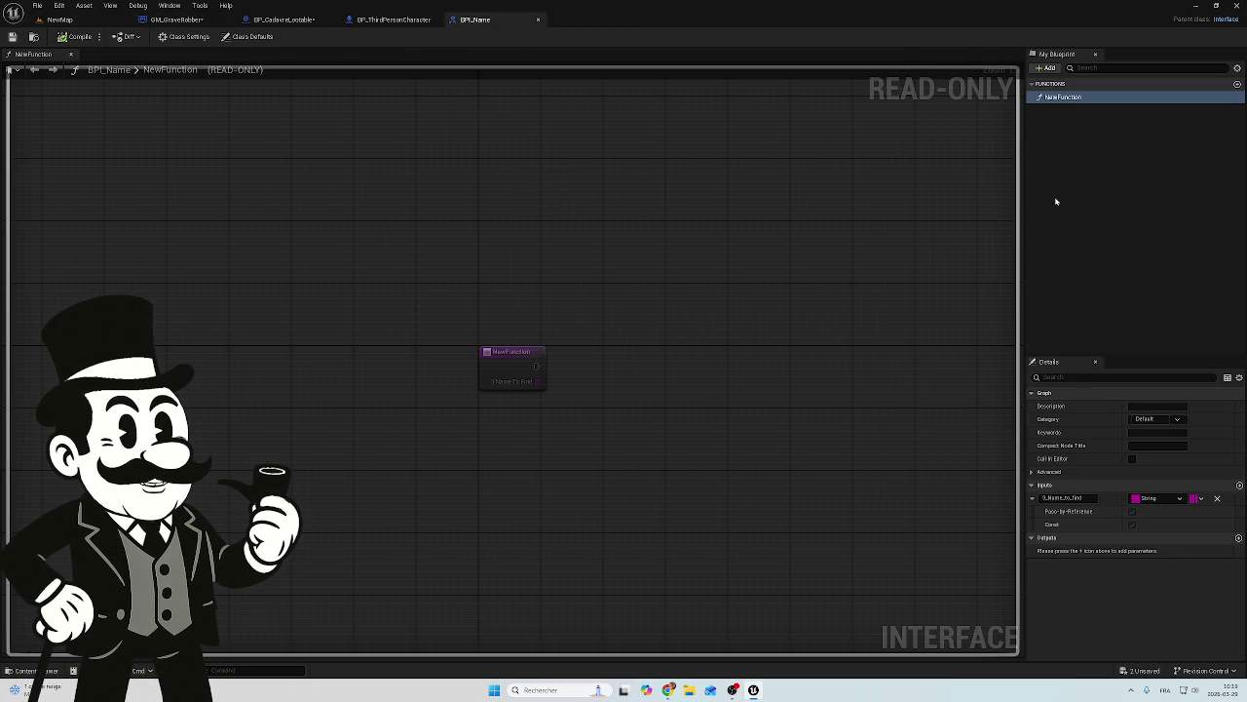
Step: Rename the interface function NewFunction to GetGraveName and save BPI_Name
click(1059, 99)
text(GetGraveName)
key(Return)
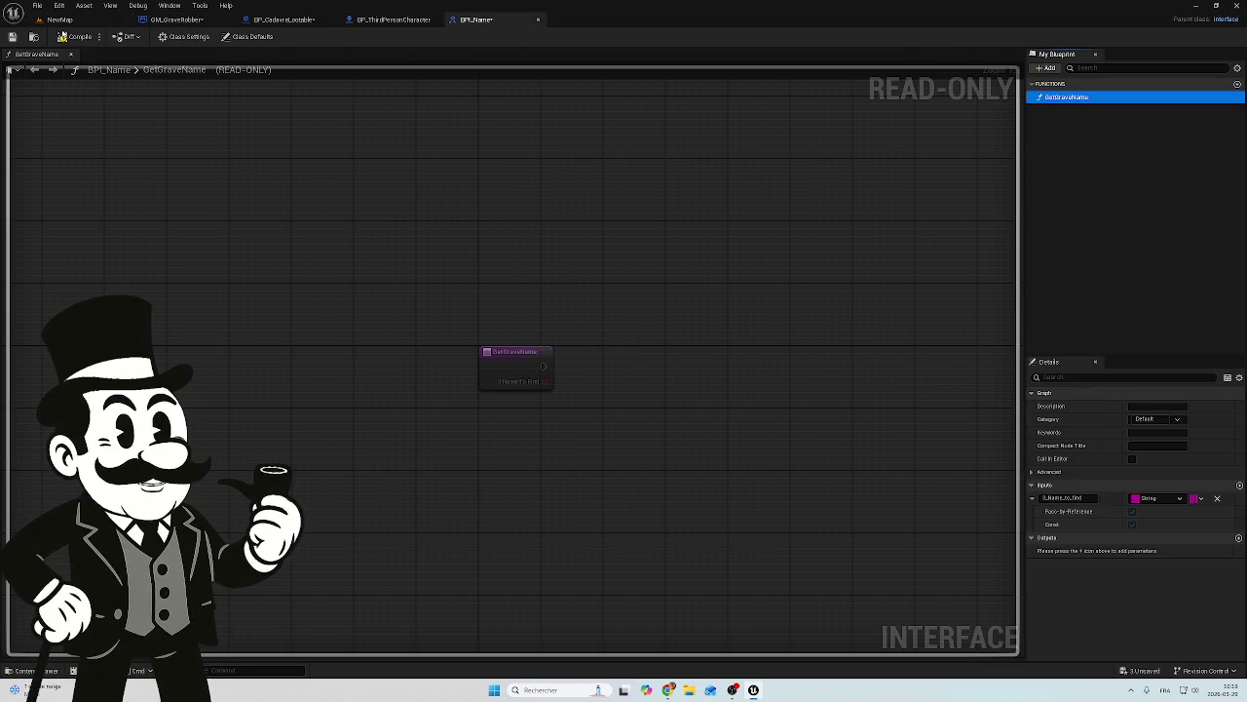
click(12, 36)
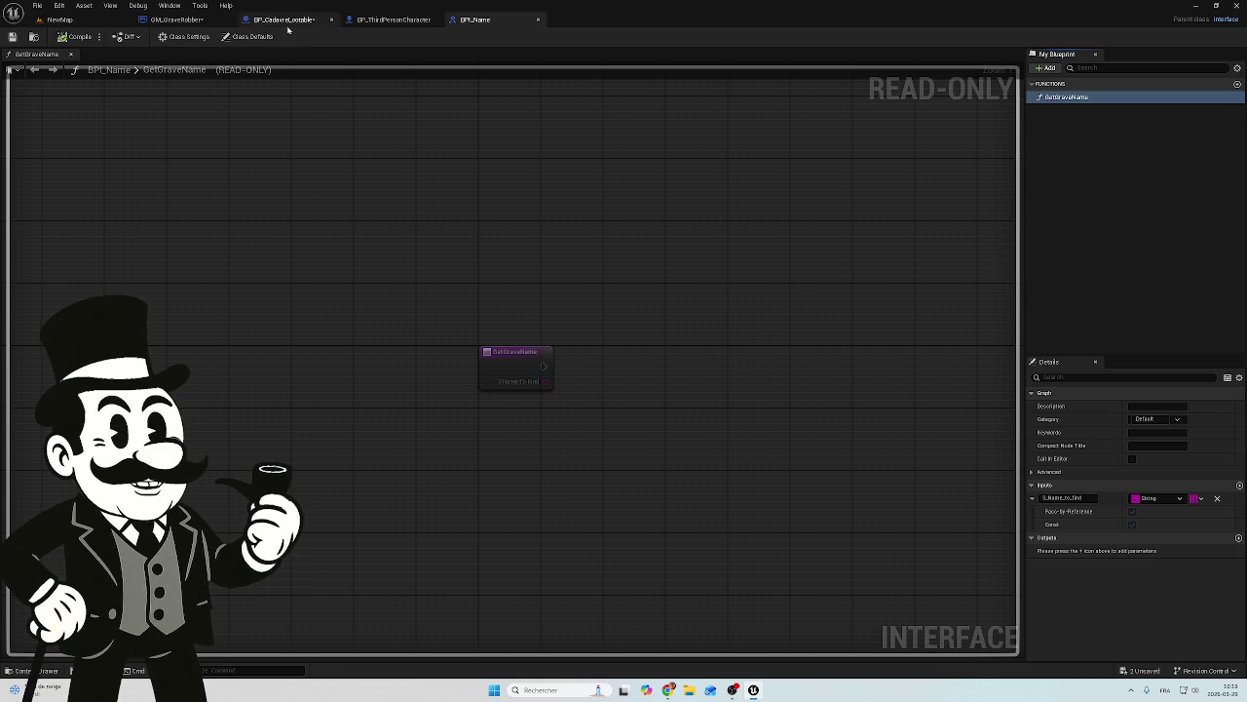
click(282, 20)
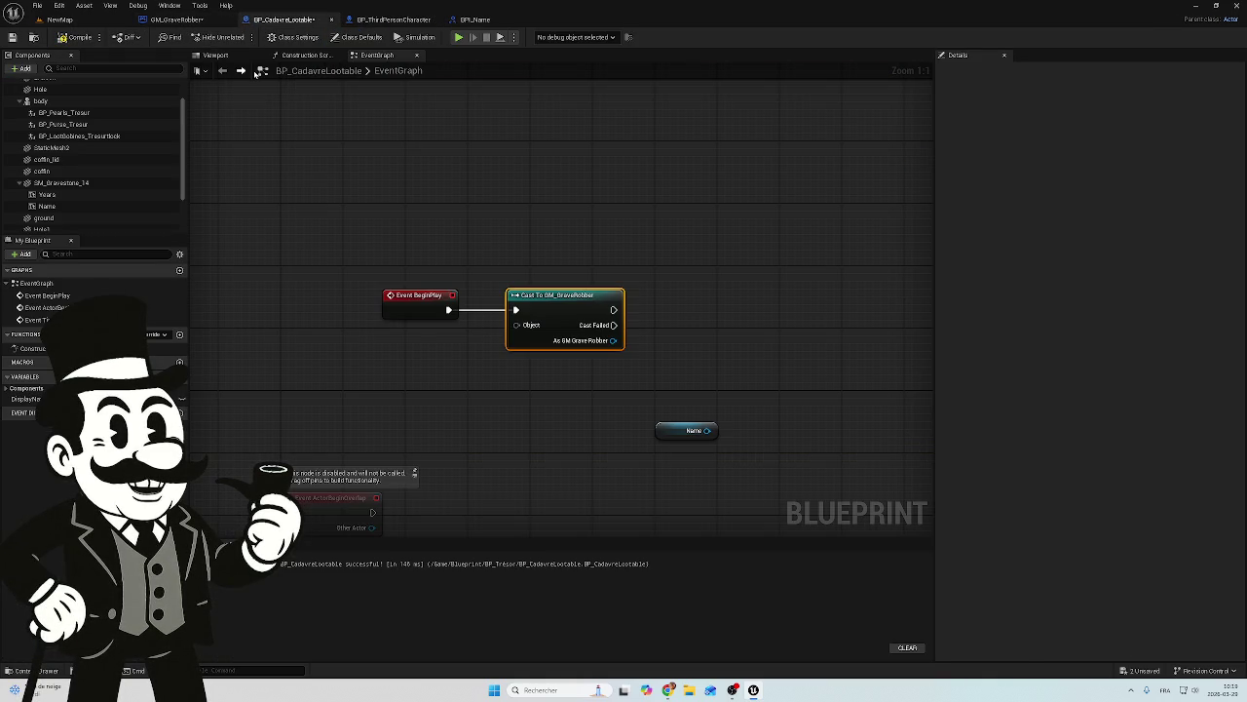
Step: Delete the Cast To GM_GraveRobber node from BP_CadavreLootable's event graph
scroll(686, 248, down, 3)
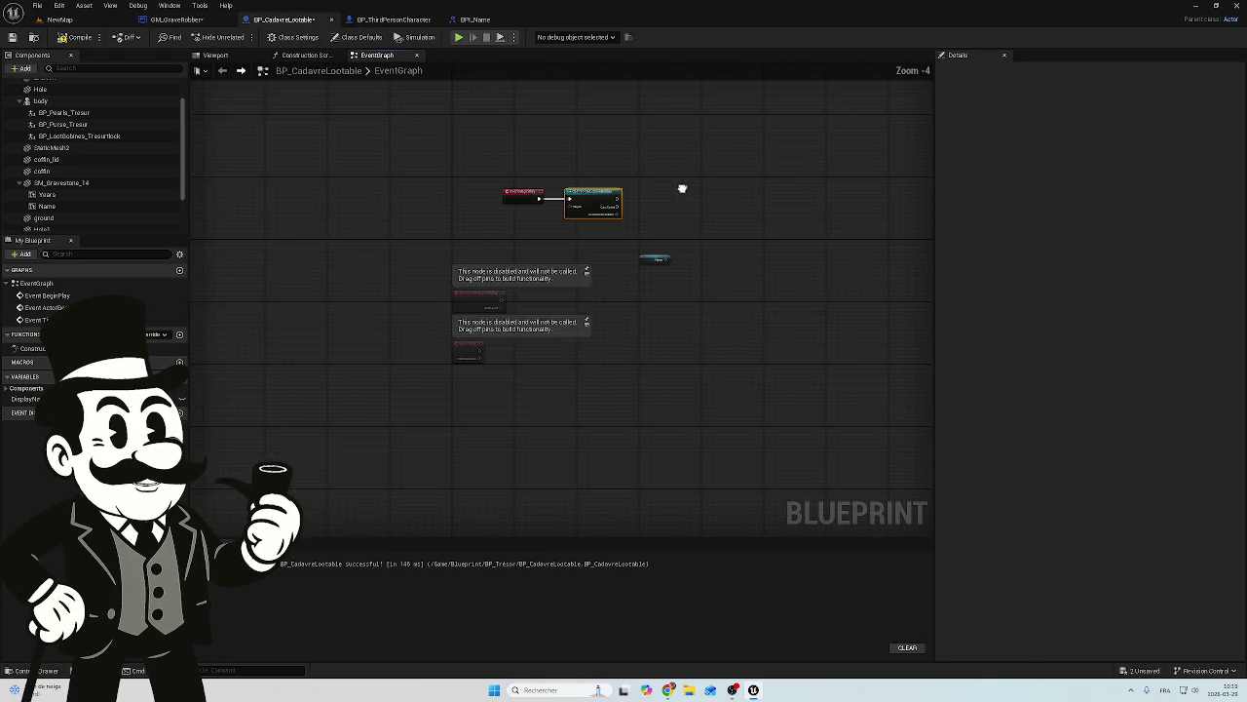
scroll(605, 224, up, 1)
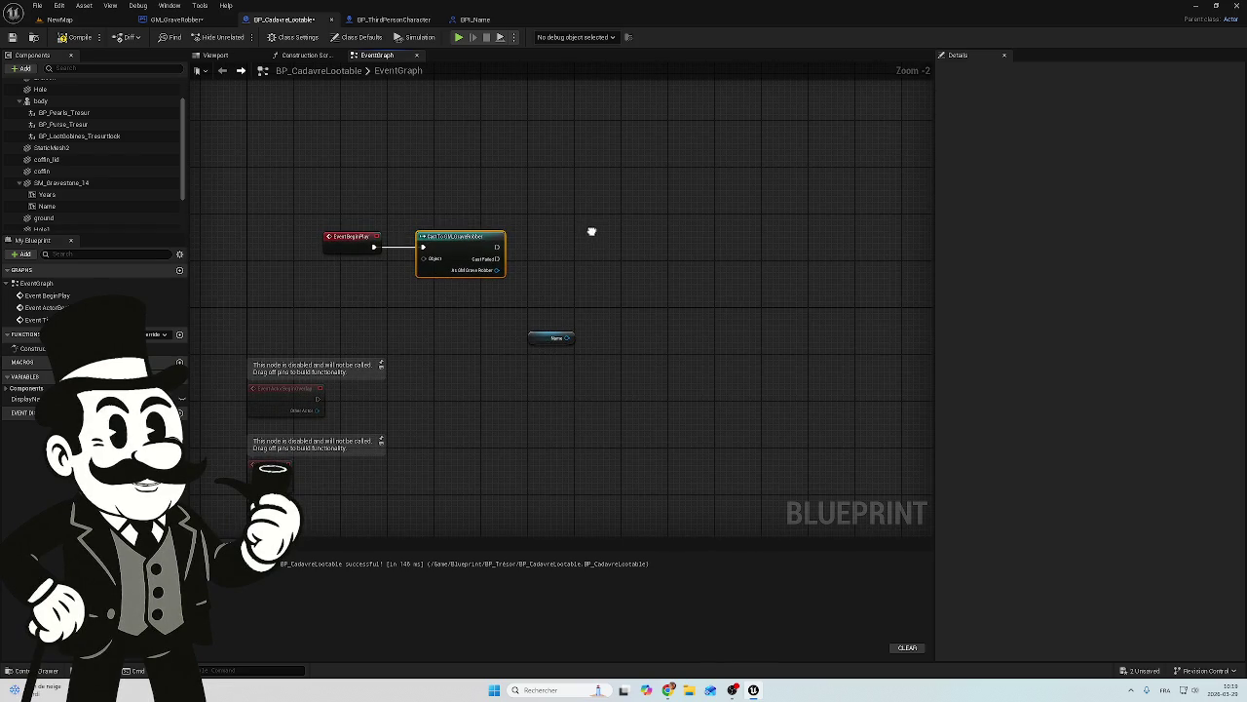
drag(553, 204, 458, 257)
key(Delete)
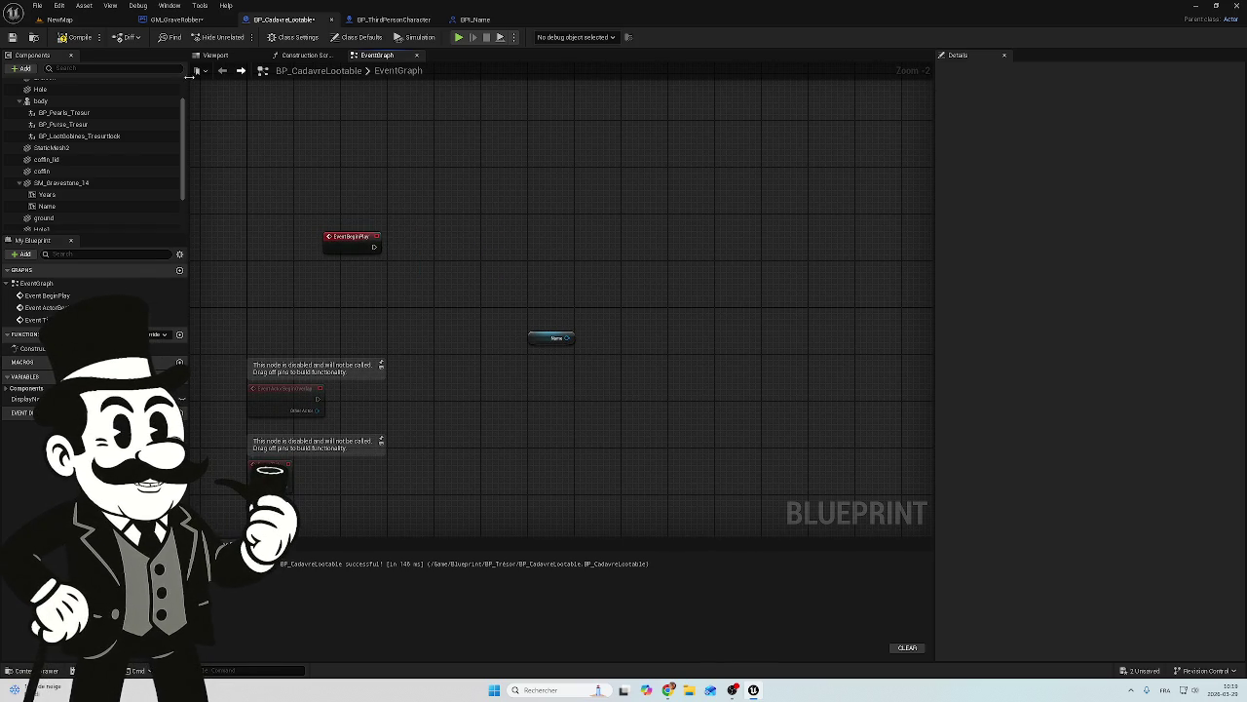
click(176, 20)
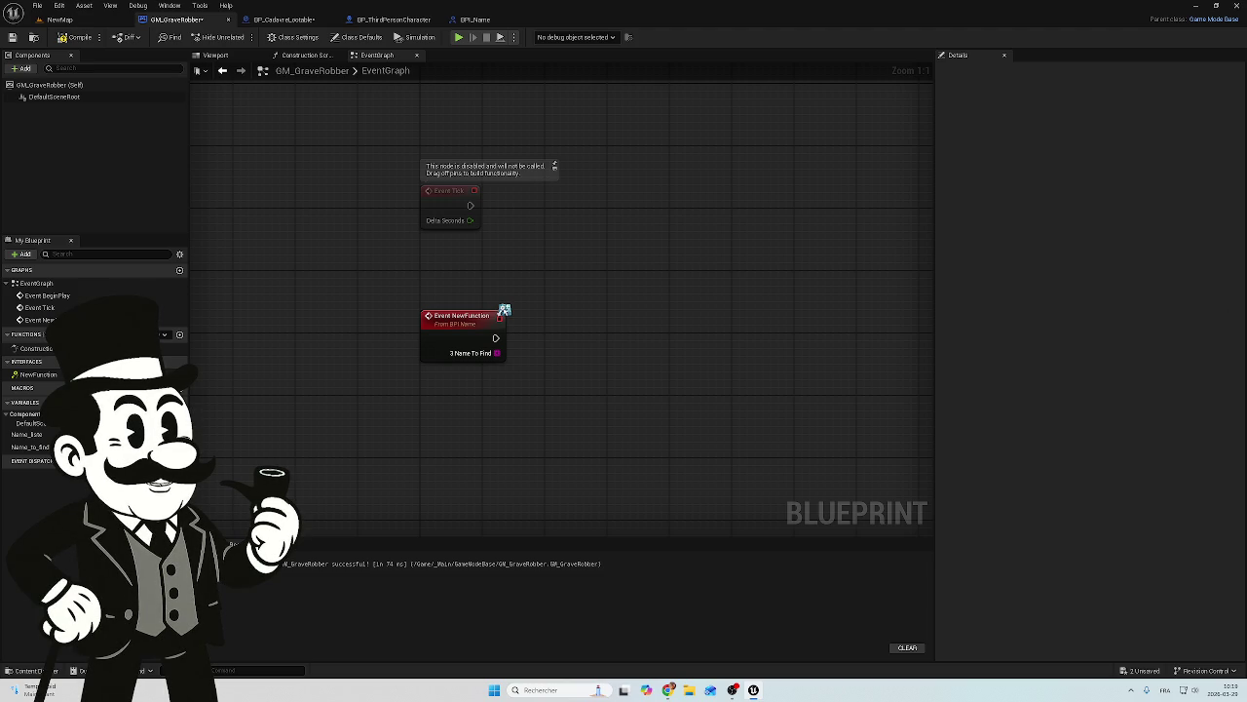
Step: Place an Add node off the For Each Loop's Loop Body pin, then drag in Name_to_find
scroll(716, 264, down, 5)
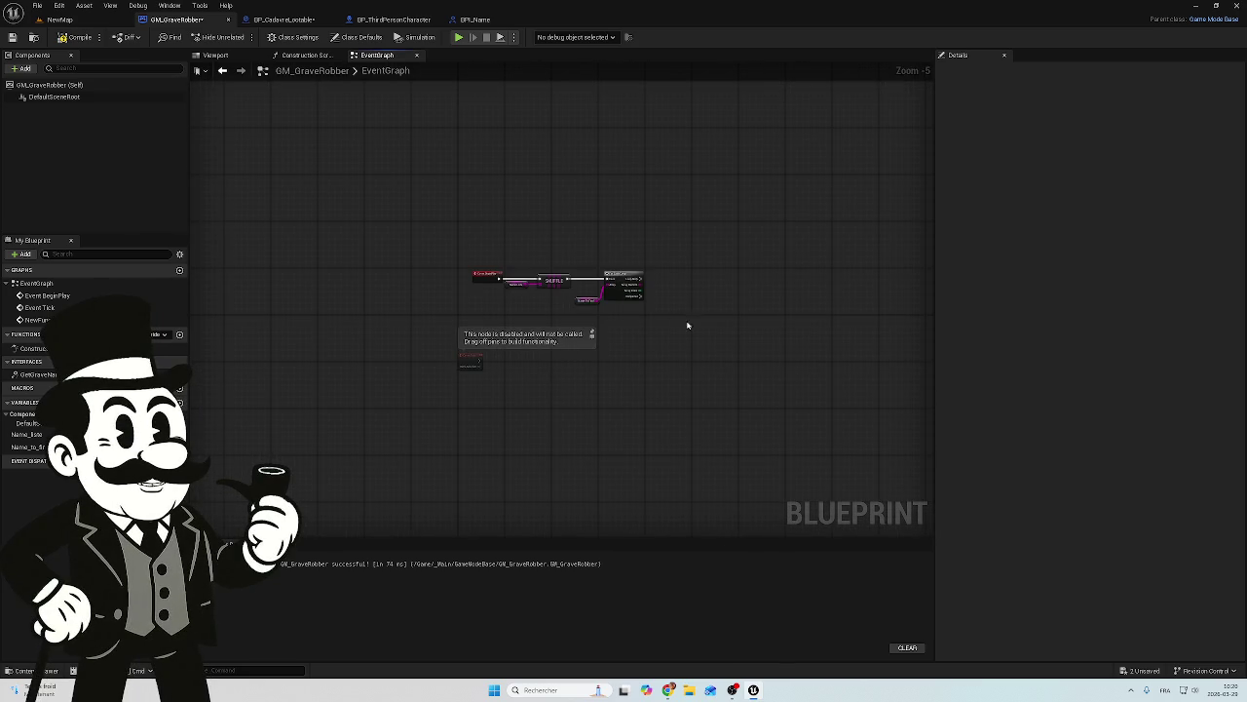
scroll(637, 325, up, 5)
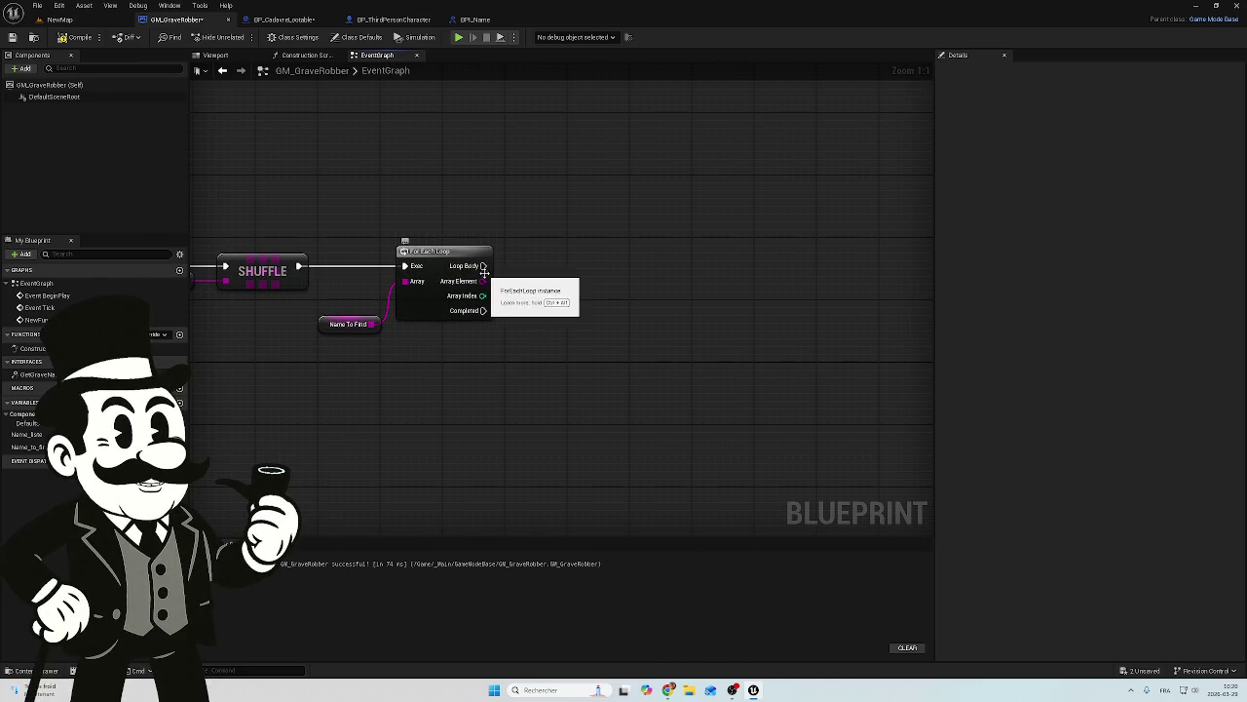
mouse_move(483, 265)
mouse_down()
mouse_move(600, 262)
mouse_move(603, 280)
mouse_up()
text(add)
click(663, 316)
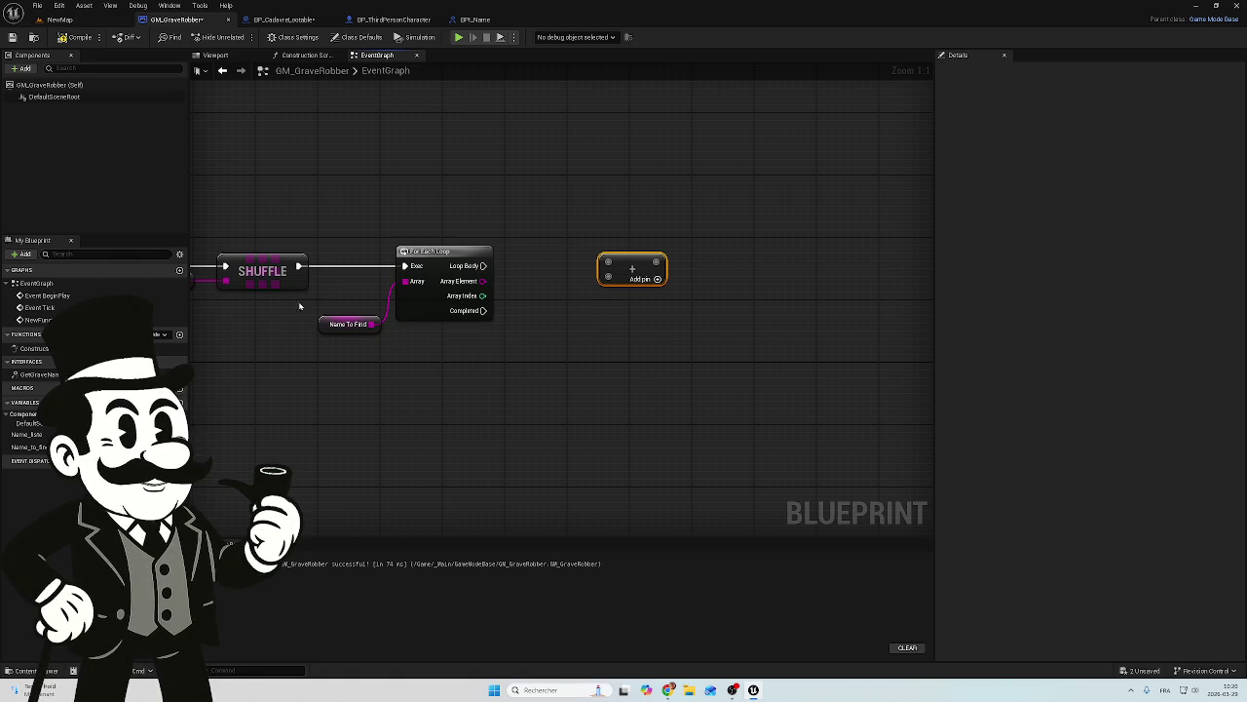
mouse_move(29, 446)
mouse_down()
mouse_move(549, 357)
mouse_move(546, 347)
mouse_up()
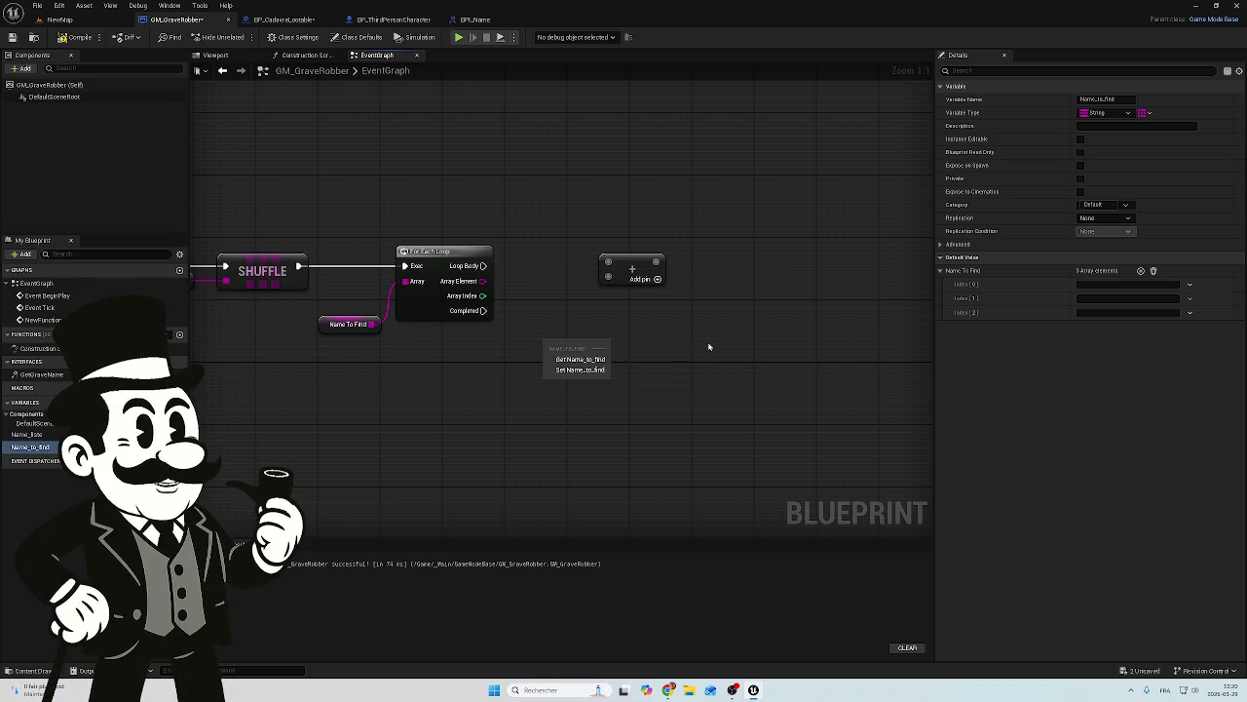
click(694, 347)
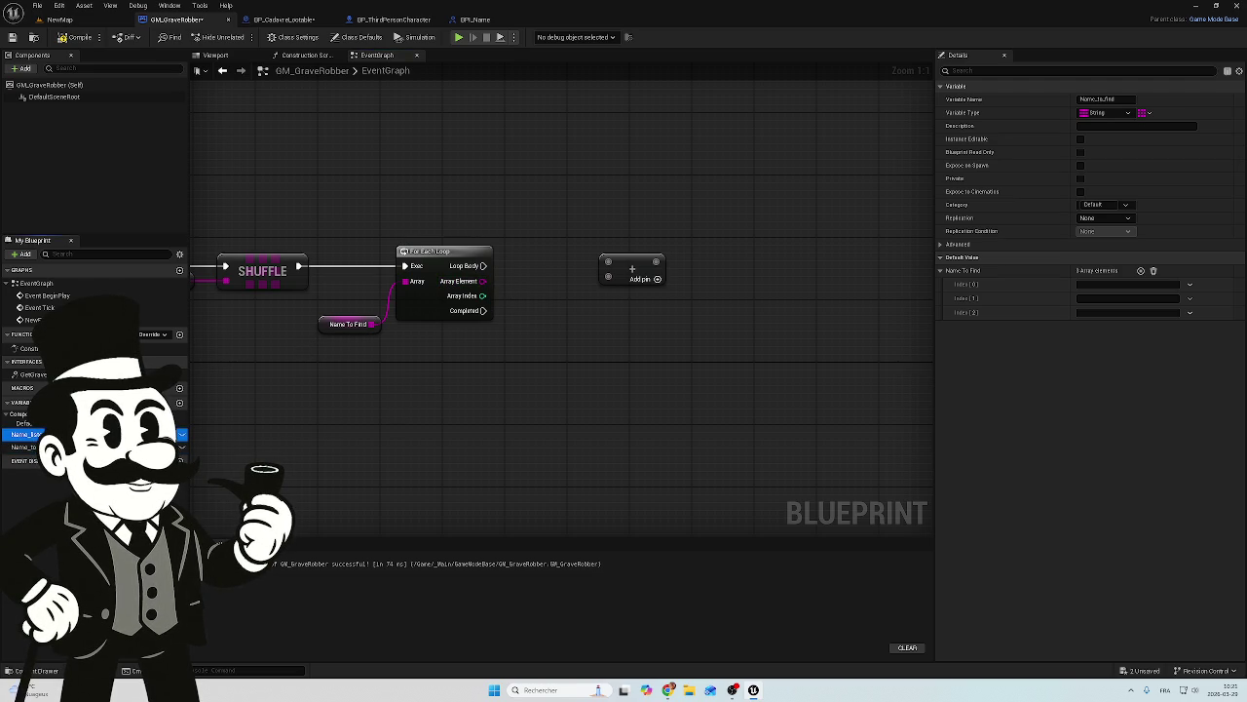
click(24, 434)
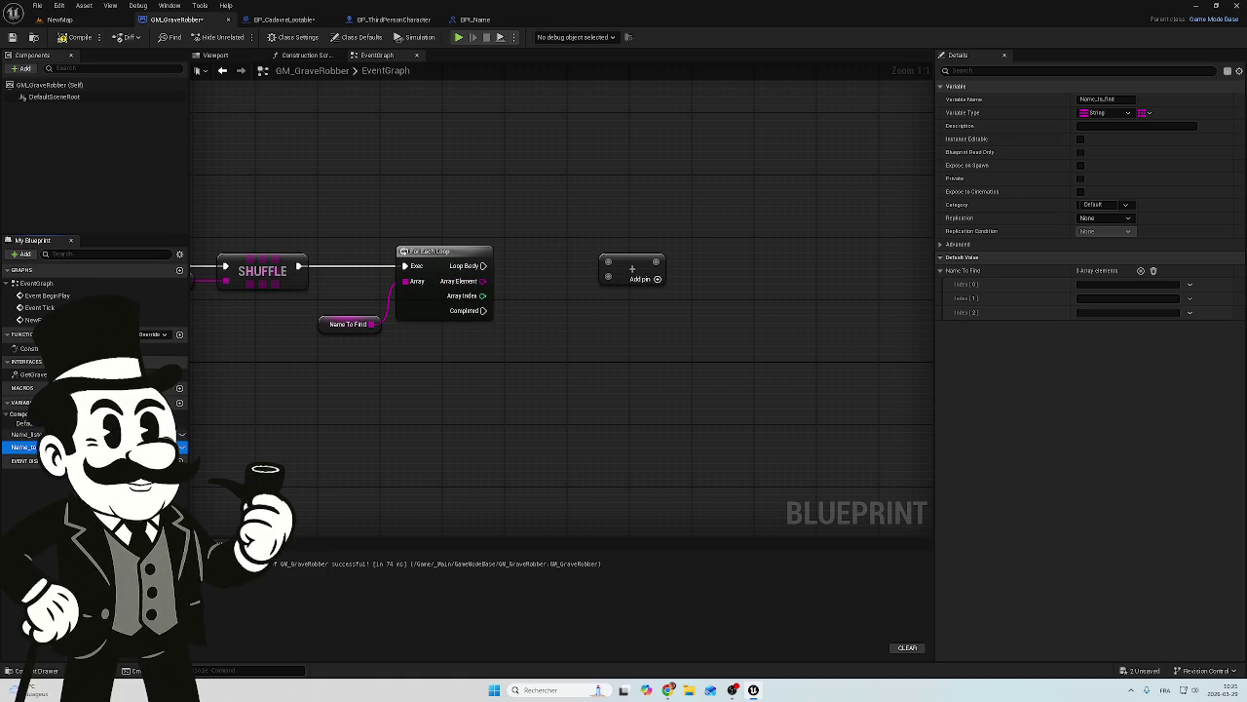
mouse_move(25, 447)
mouse_down()
mouse_move(521, 422)
mouse_move(558, 338)
mouse_up()
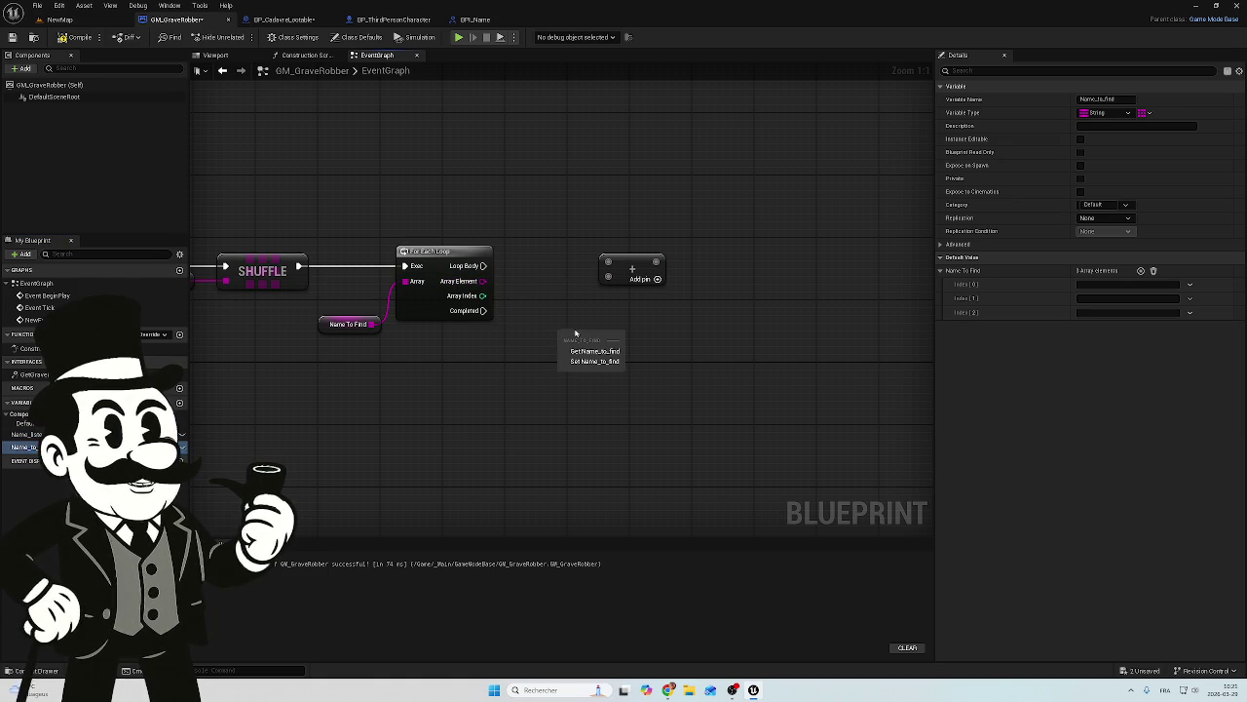
Step: Add a SET Name To Find node fed by Array Element, shifting Make Array and SET right
click(581, 362)
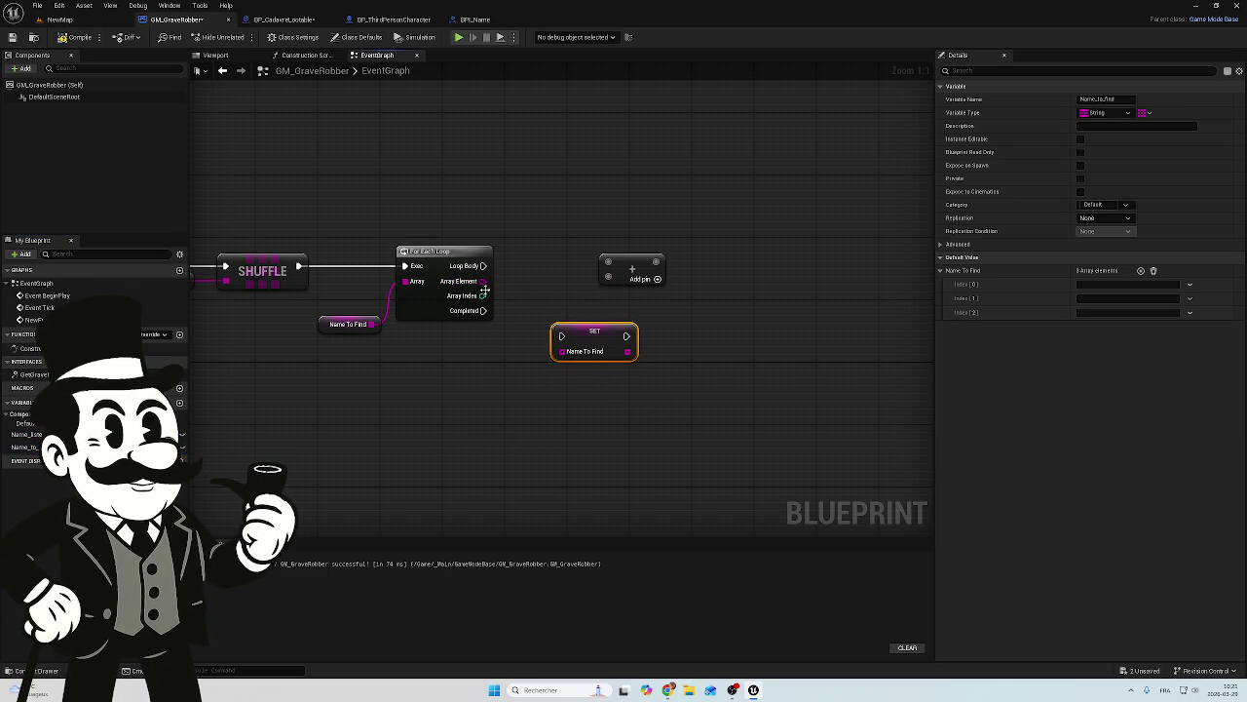
drag(524, 378, 563, 351)
mouse_move(563, 260)
mouse_down()
mouse_move(542, 333)
mouse_move(644, 338)
mouse_move(659, 361)
mouse_up()
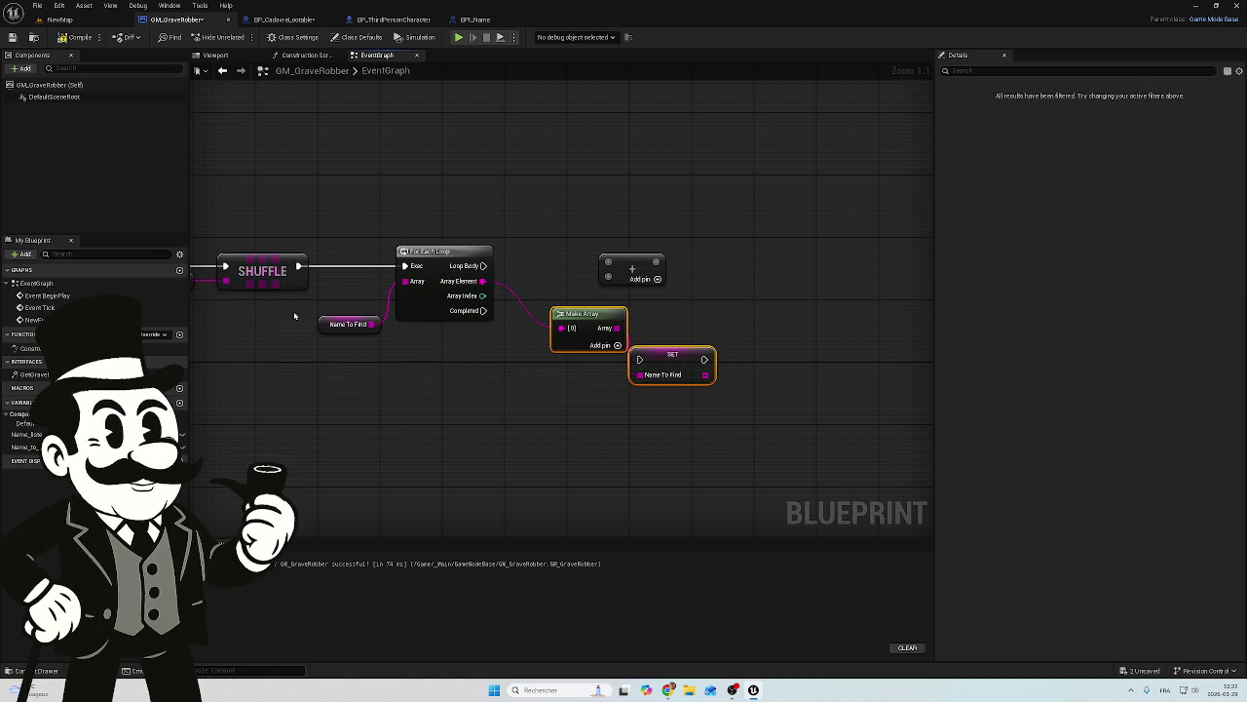
Step: Delete the Name To Find getter node from the loop
mouse_move(293, 299)
mouse_down()
mouse_move(384, 340)
mouse_move(357, 348)
mouse_up()
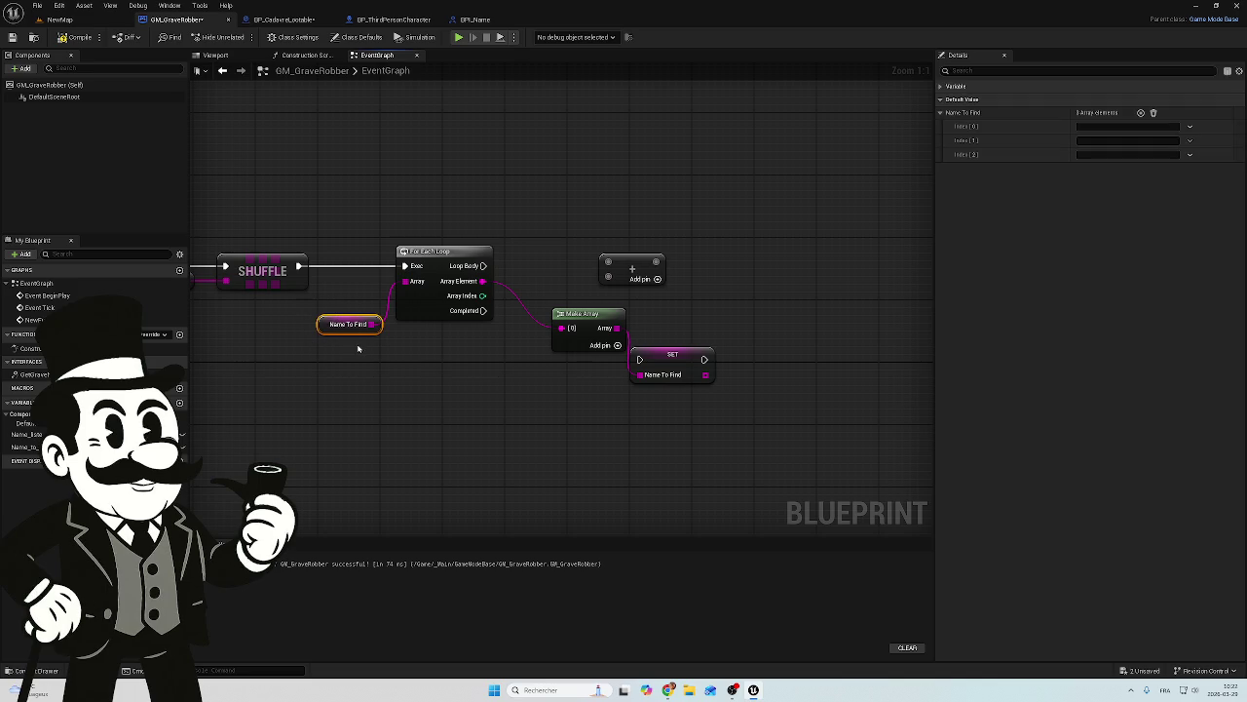
key(Delete)
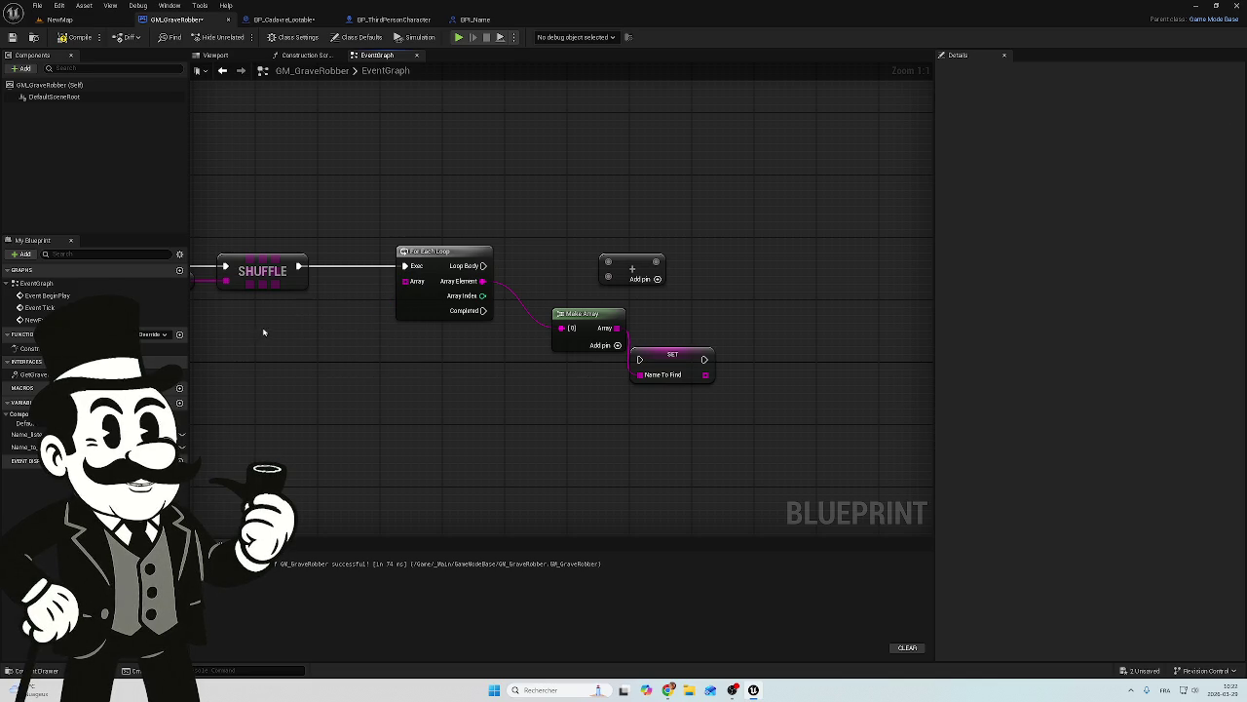
mouse_move(264, 356)
mouse_down()
mouse_move(454, 345)
mouse_move(313, 362)
mouse_up()
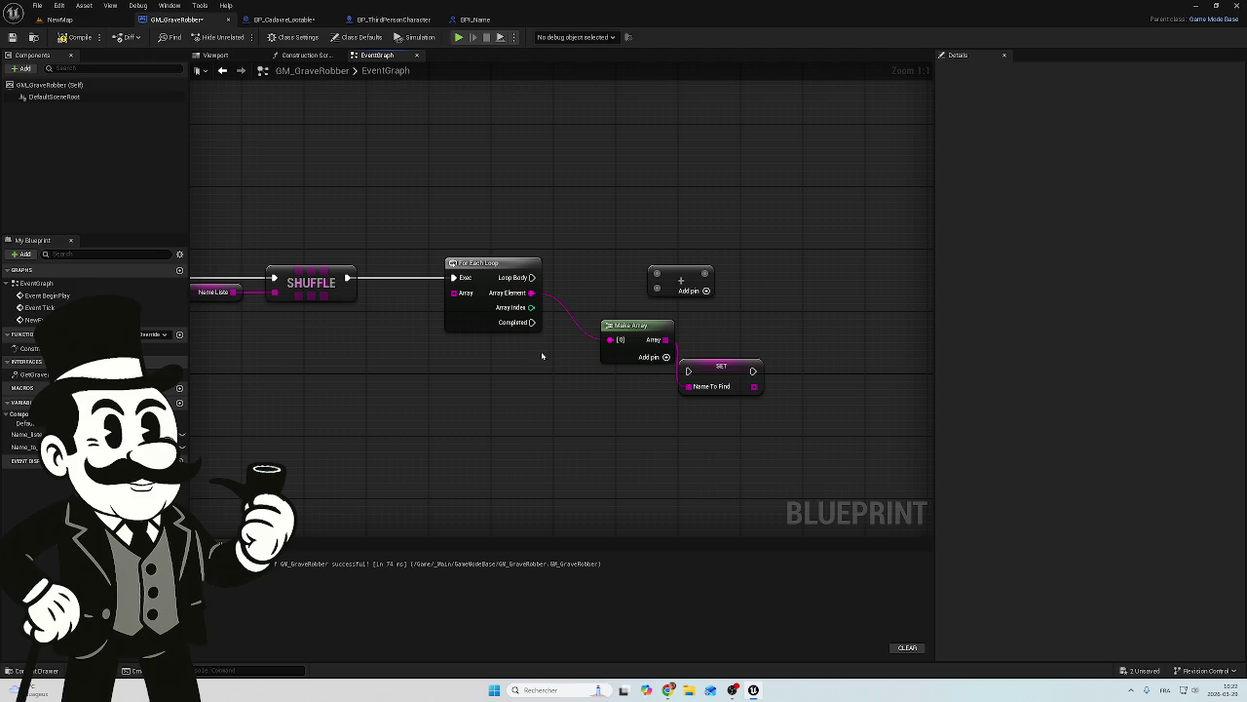
Step: Delete the Make Array and SET nodes and place a new Name To Find getter beside the loop
drag(794, 428, 591, 338)
key(Delete)
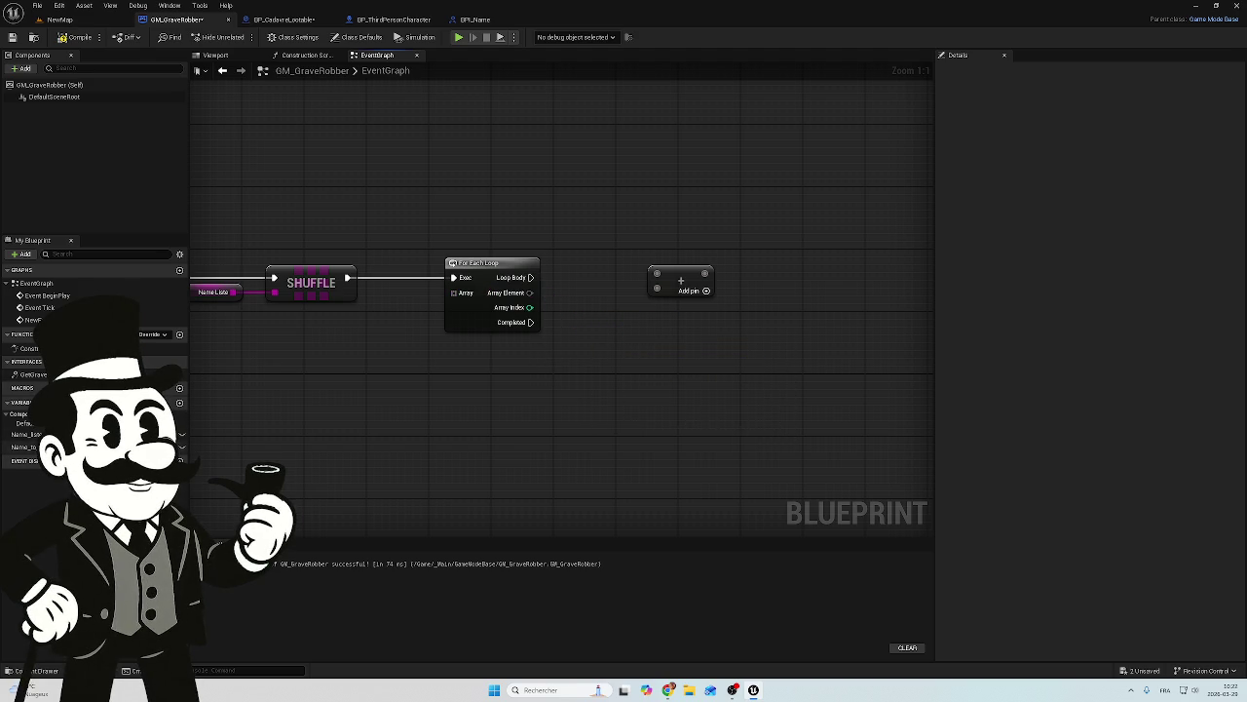
mouse_move(21, 446)
mouse_down()
mouse_move(404, 353)
mouse_move(394, 343)
mouse_move(428, 337)
mouse_move(391, 336)
mouse_move(432, 321)
mouse_move(453, 292)
mouse_up()
click(435, 357)
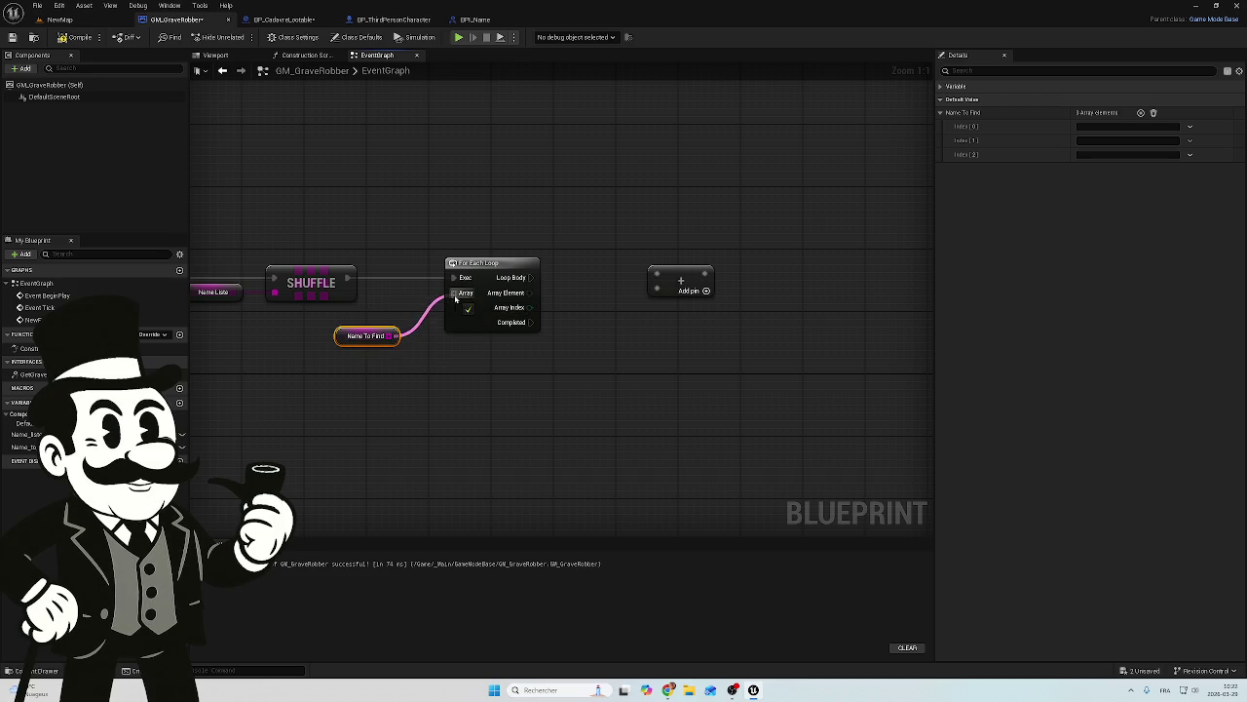
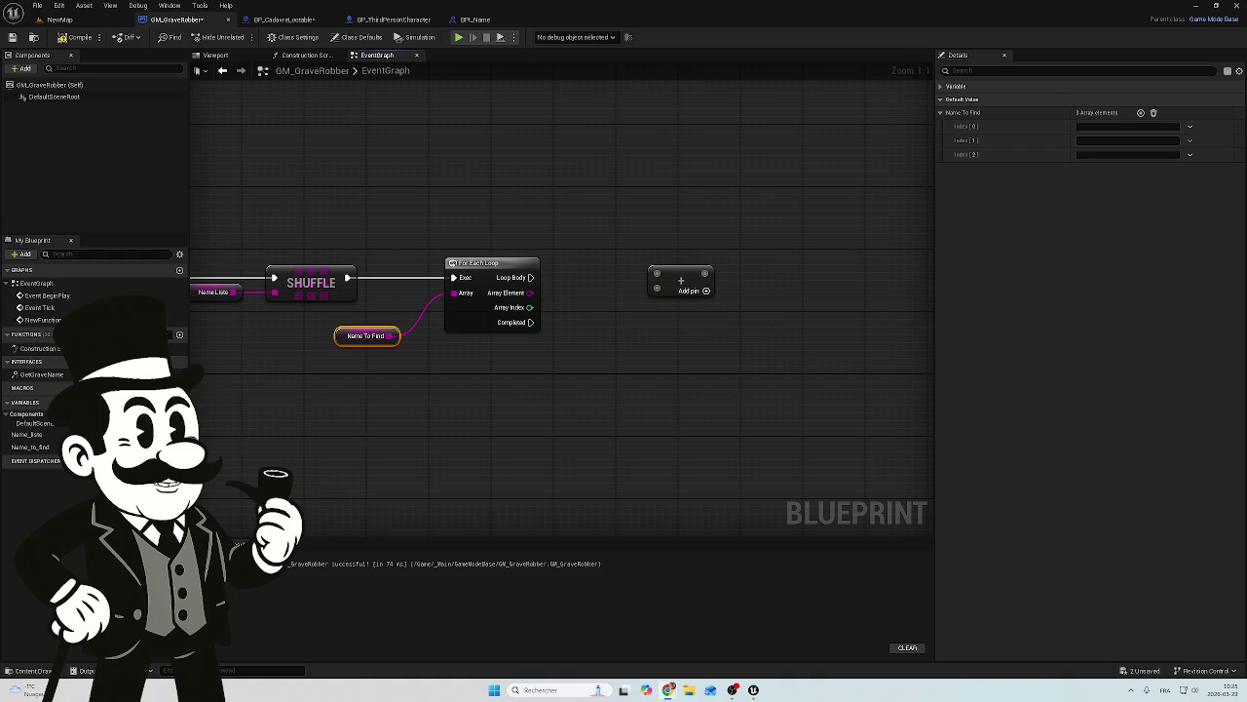
Step: Open BP_Flintlock_PickUp from the _Main > Props > Pick_Ups folder in the Content Drawer
mouse_move(454, 376)
mouse_down()
mouse_move(562, 386)
mouse_move(606, 370)
mouse_move(554, 376)
mouse_up()
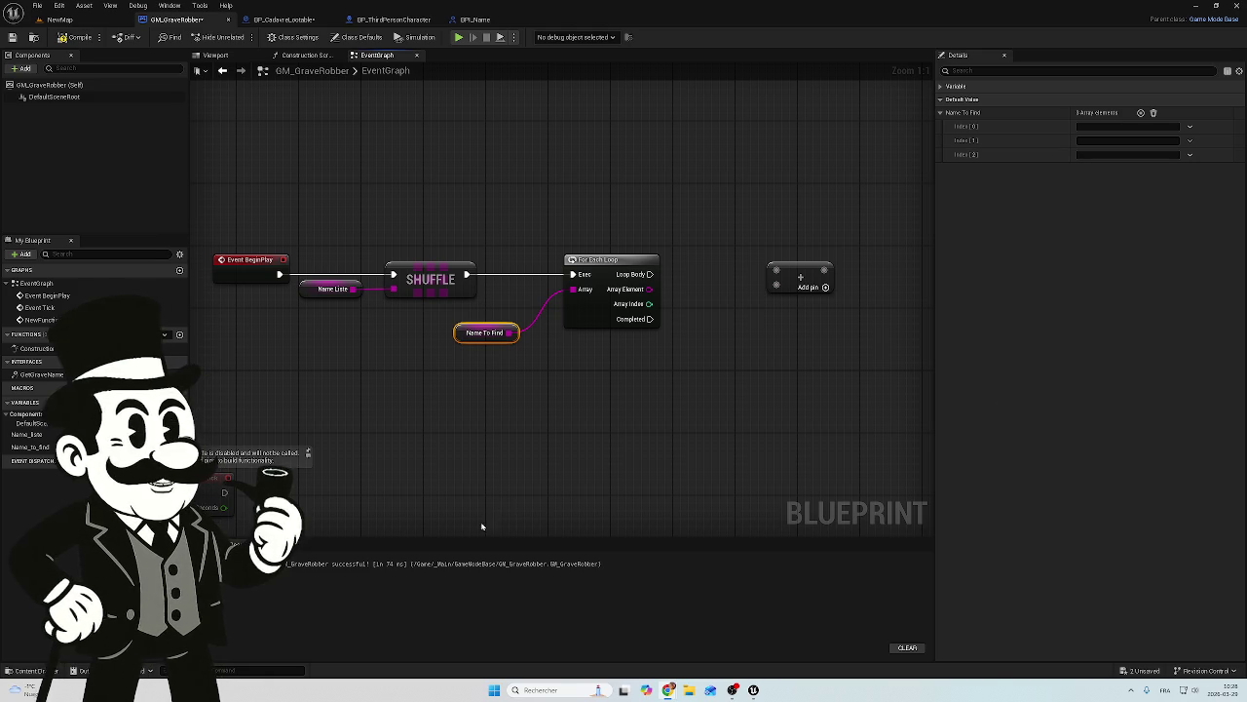
drag(445, 445, 513, 377)
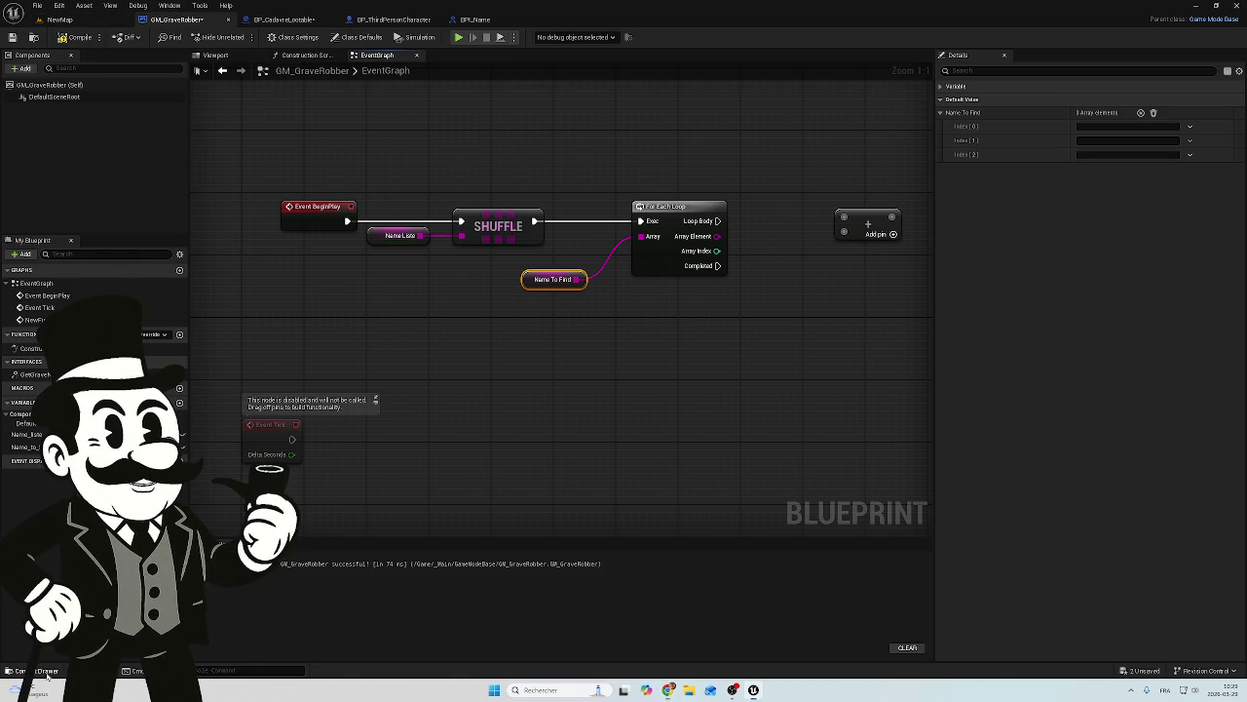
key(ctrl+space)
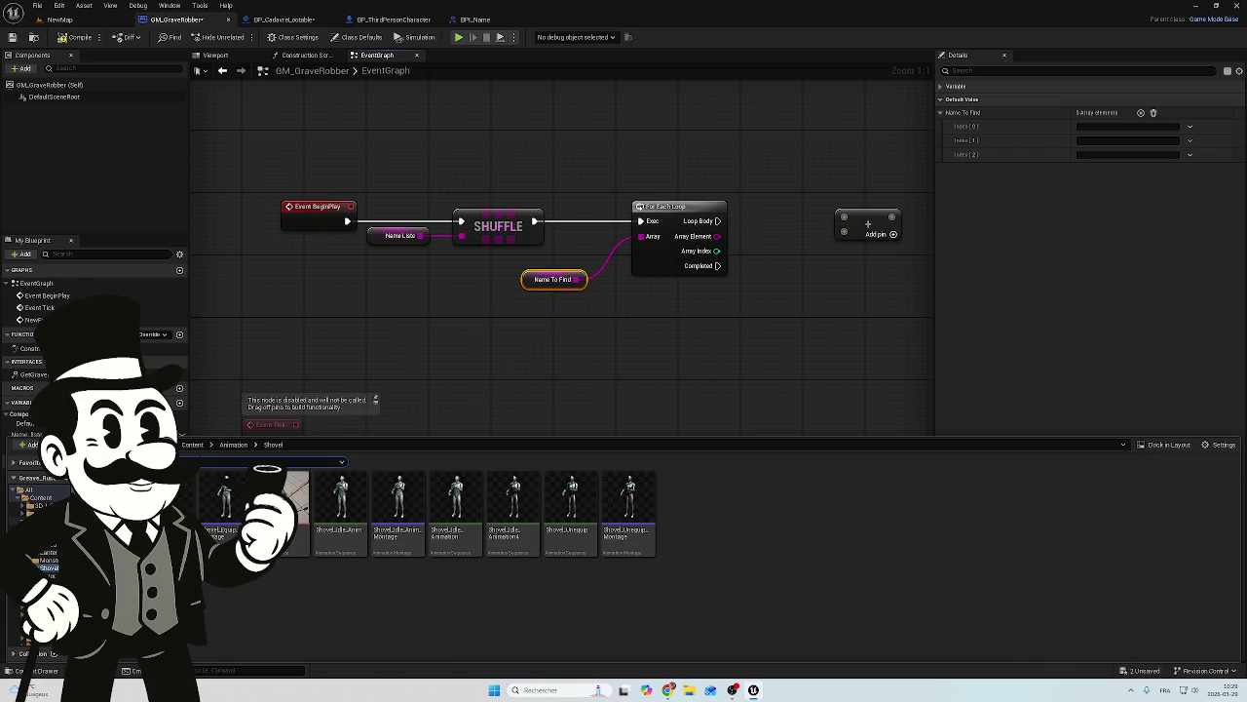
click(29, 512)
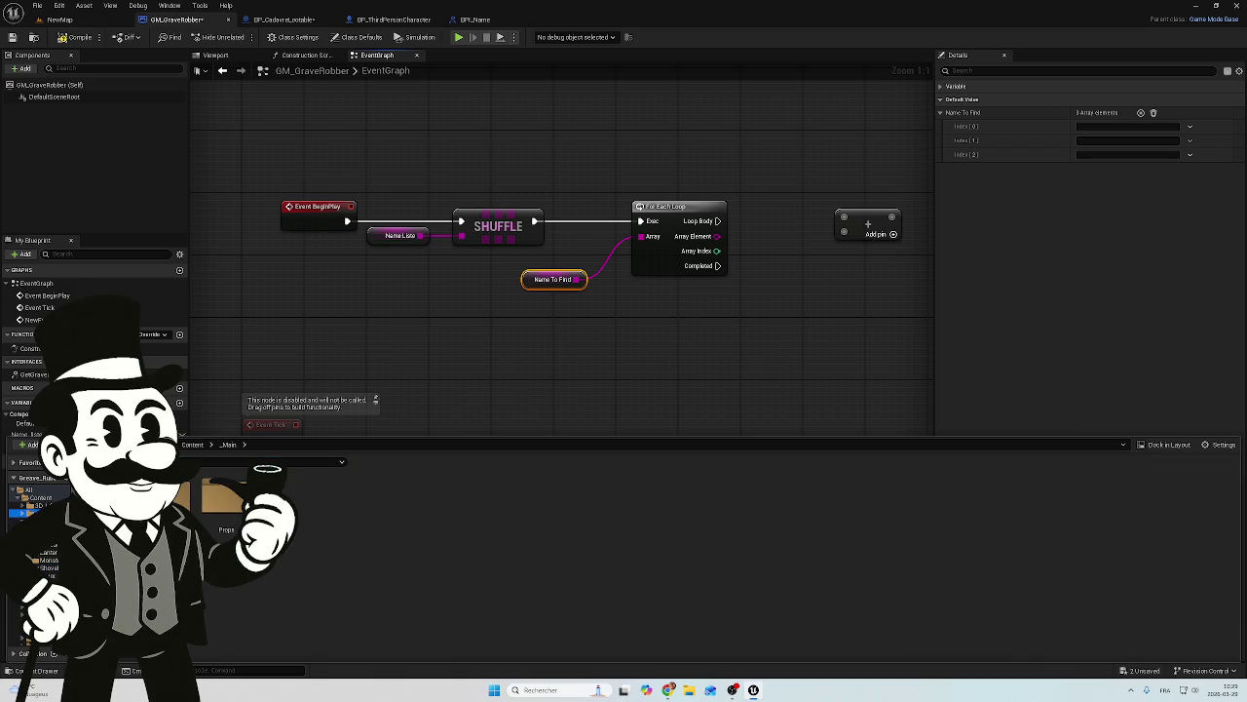
double_click(224, 499)
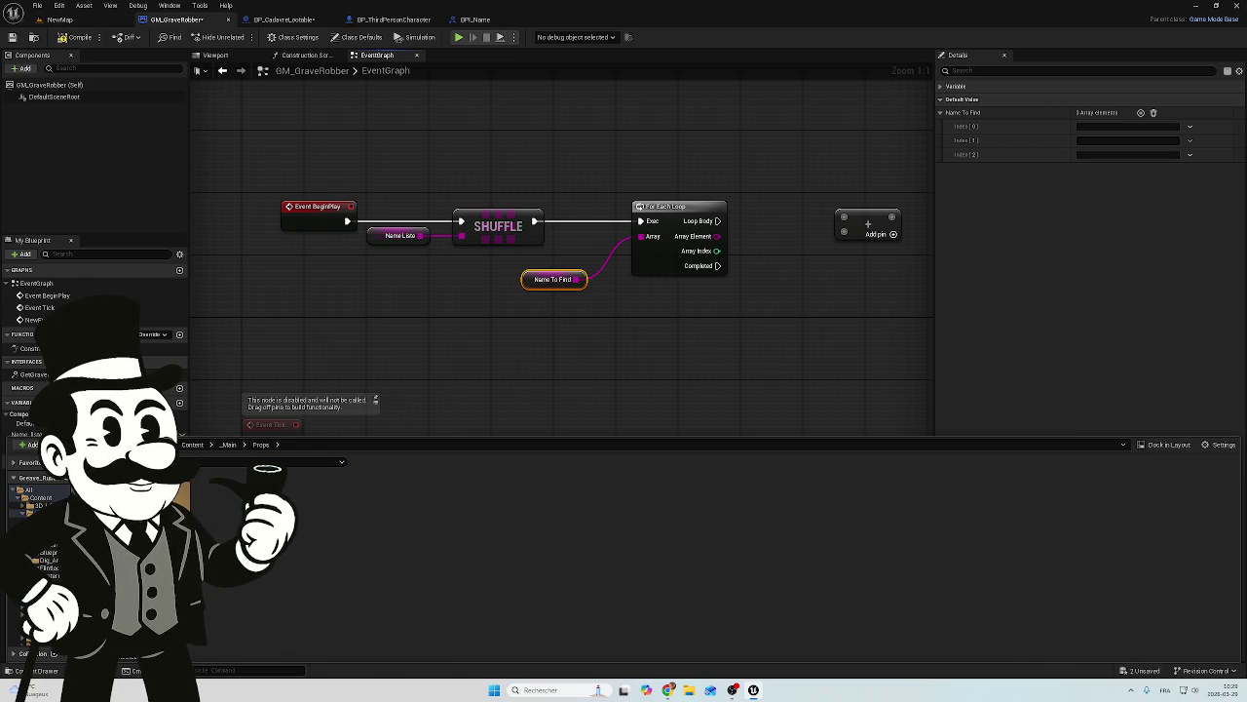
double_click(224, 499)
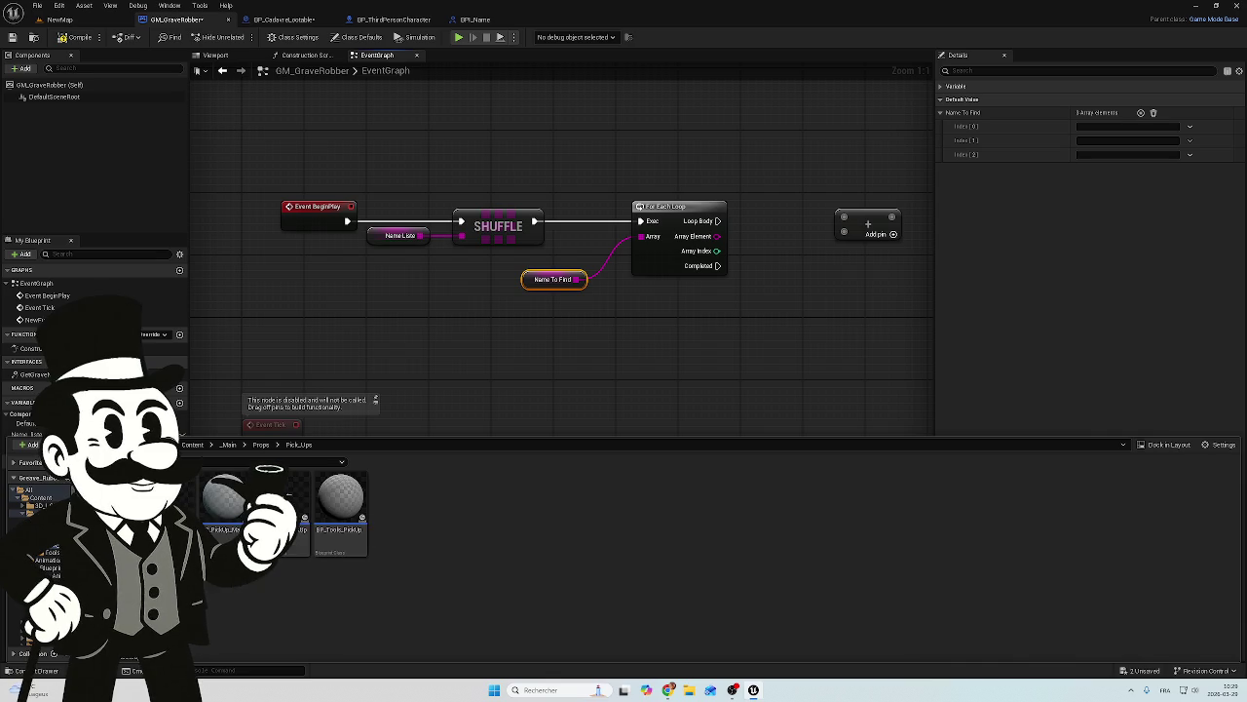
double_click(224, 499)
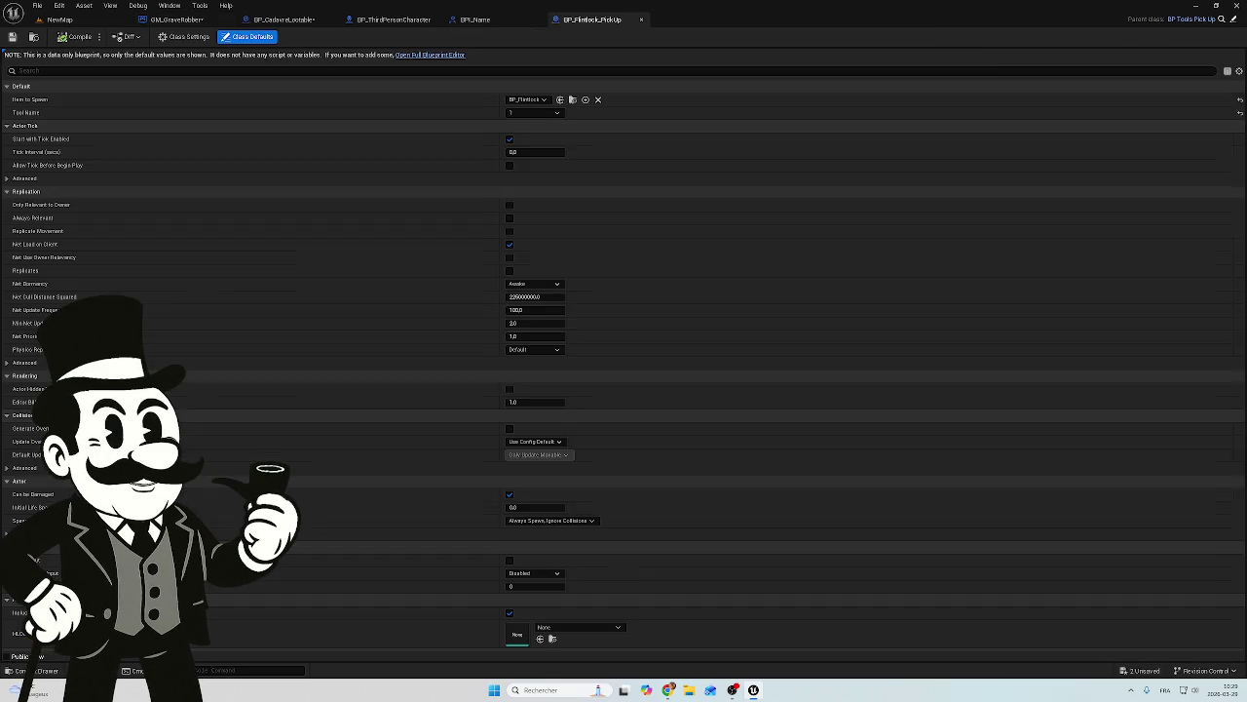
Step: View BP_Flintlock_PickUp's framed event graph in the full editor, then close it for BP_CadavreLootable
click(440, 56)
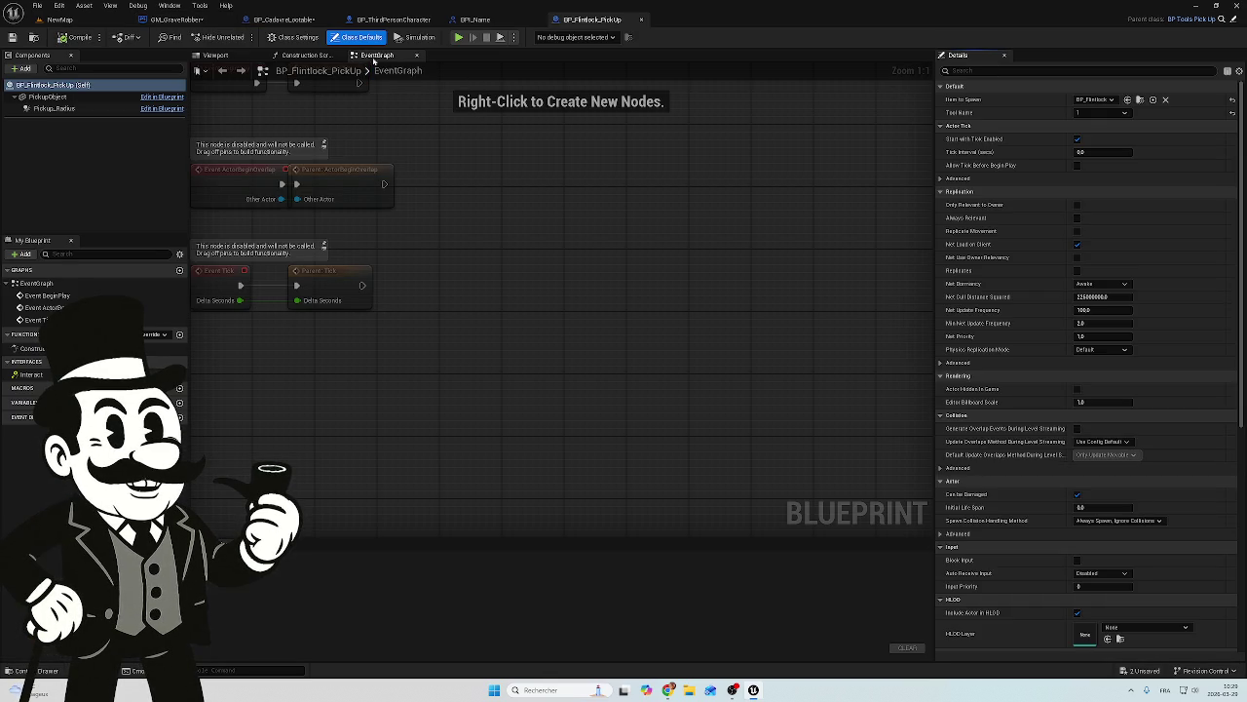
click(394, 73)
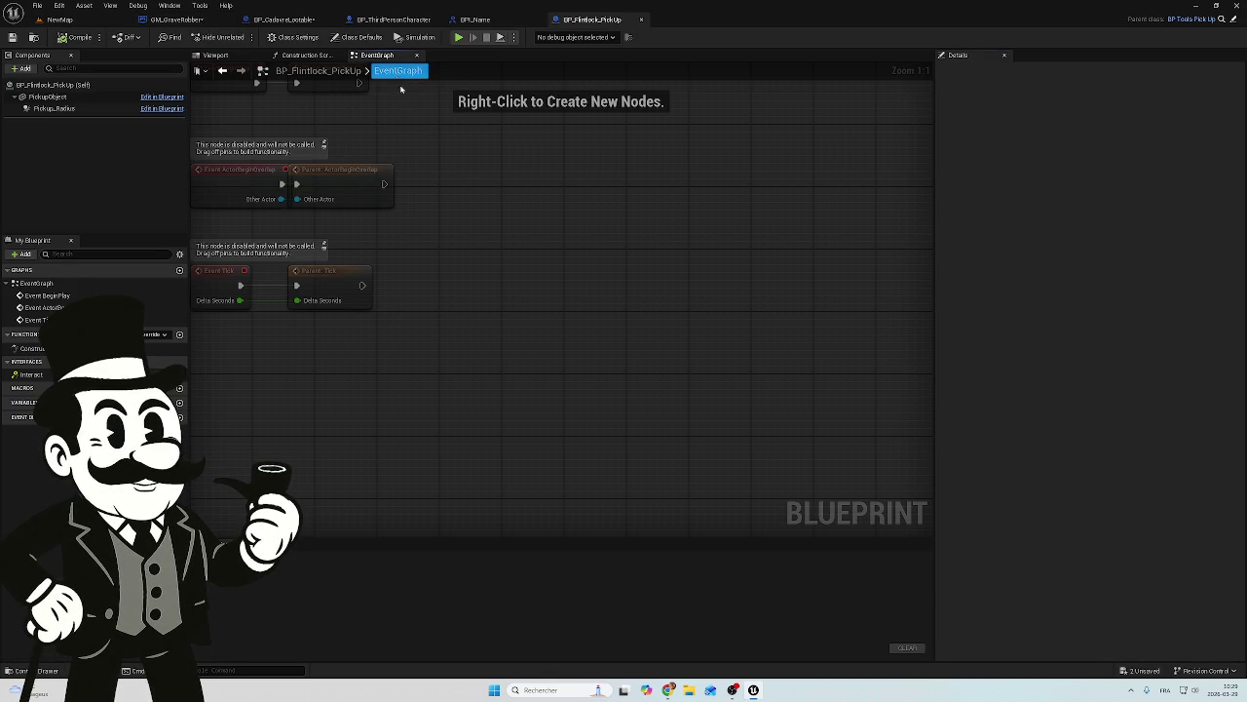
key(Home)
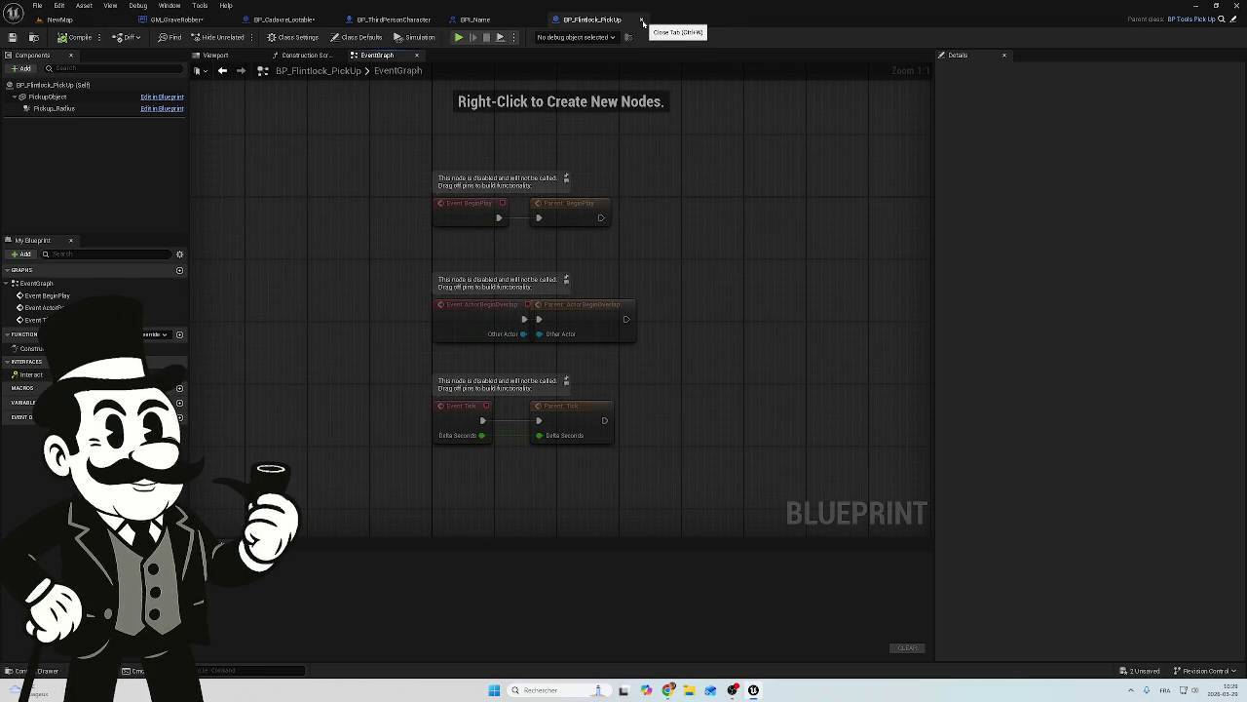
click(642, 21)
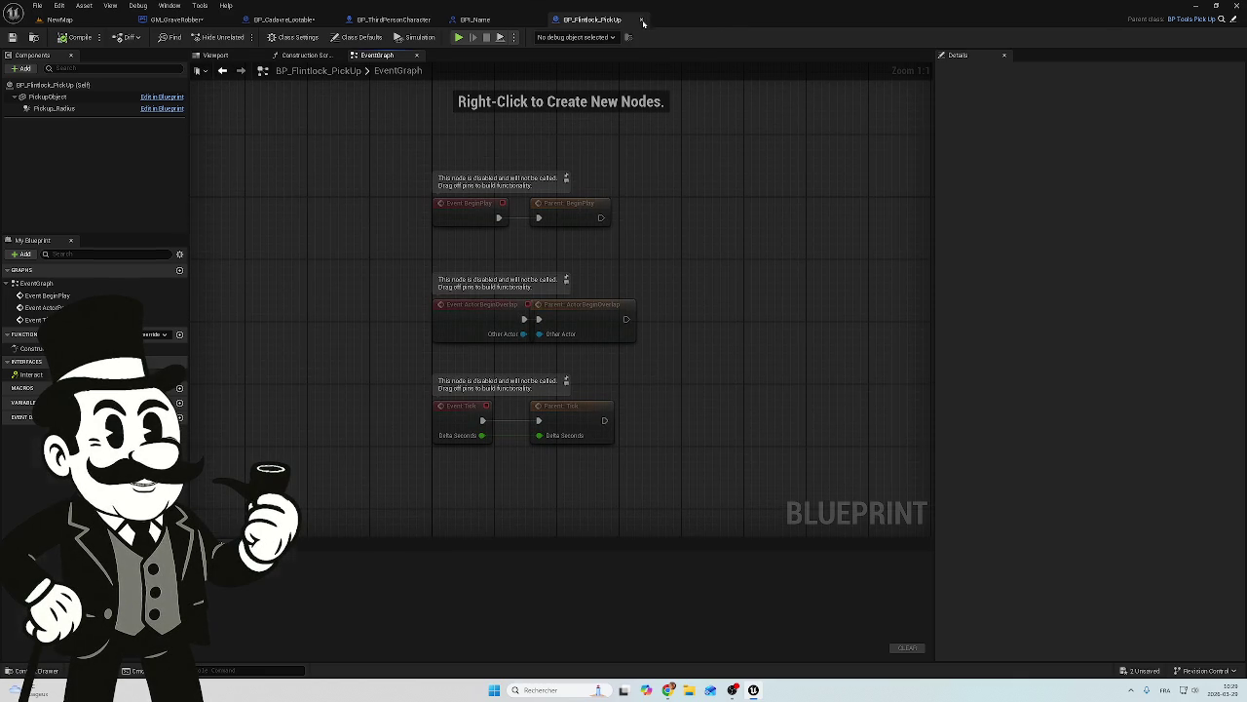
click(282, 19)
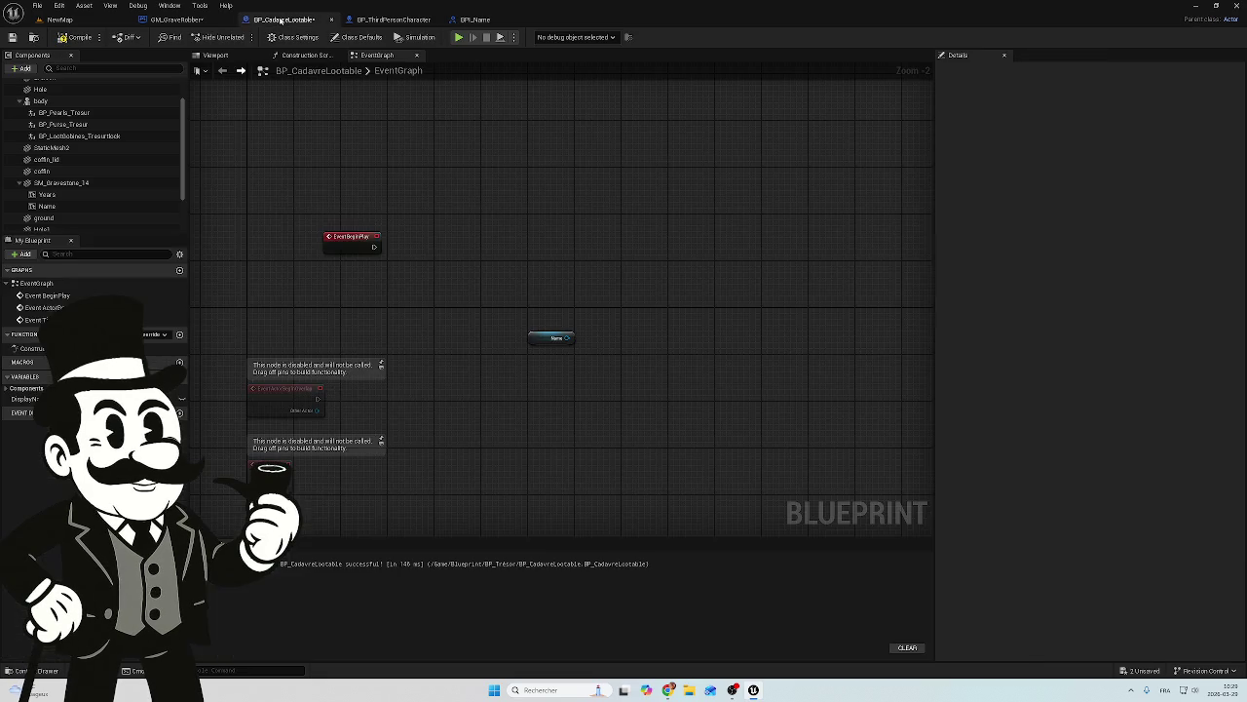
Step: In BP_ThirdPersonCharacter, navigate to the Interact node inside the Pickup and Switching Item V2 comment
click(385, 20)
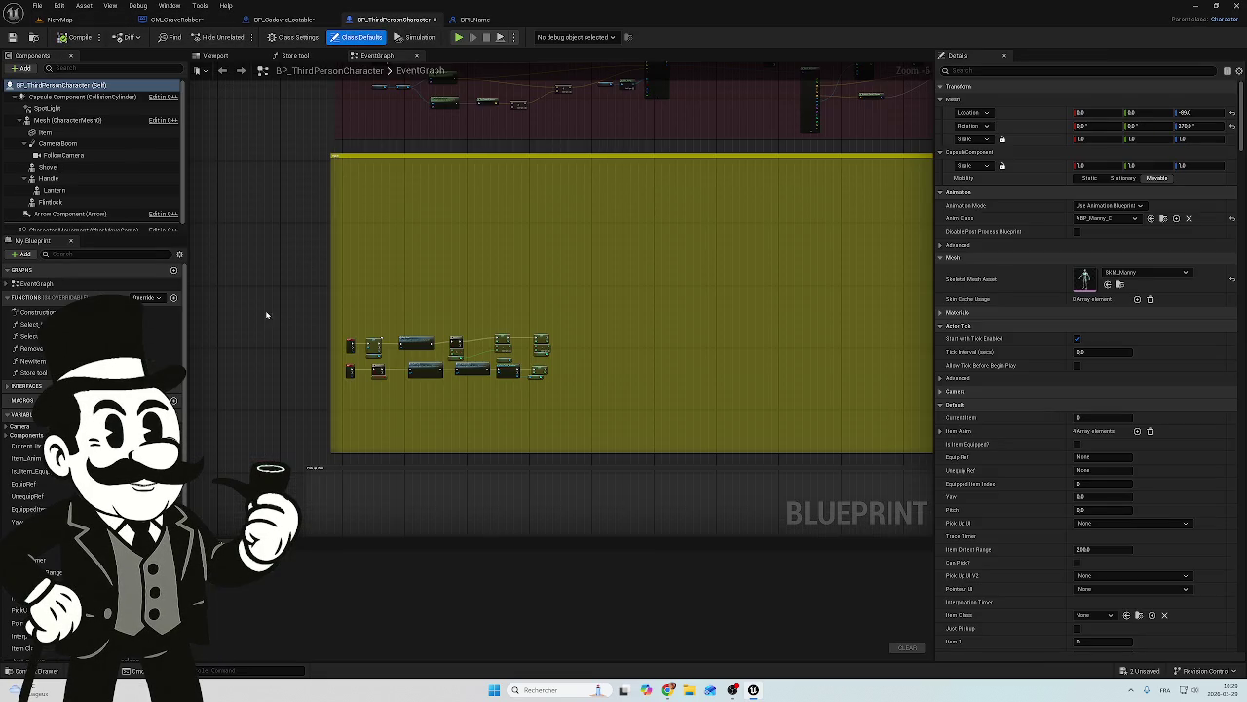
scroll(323, 245, up, 5)
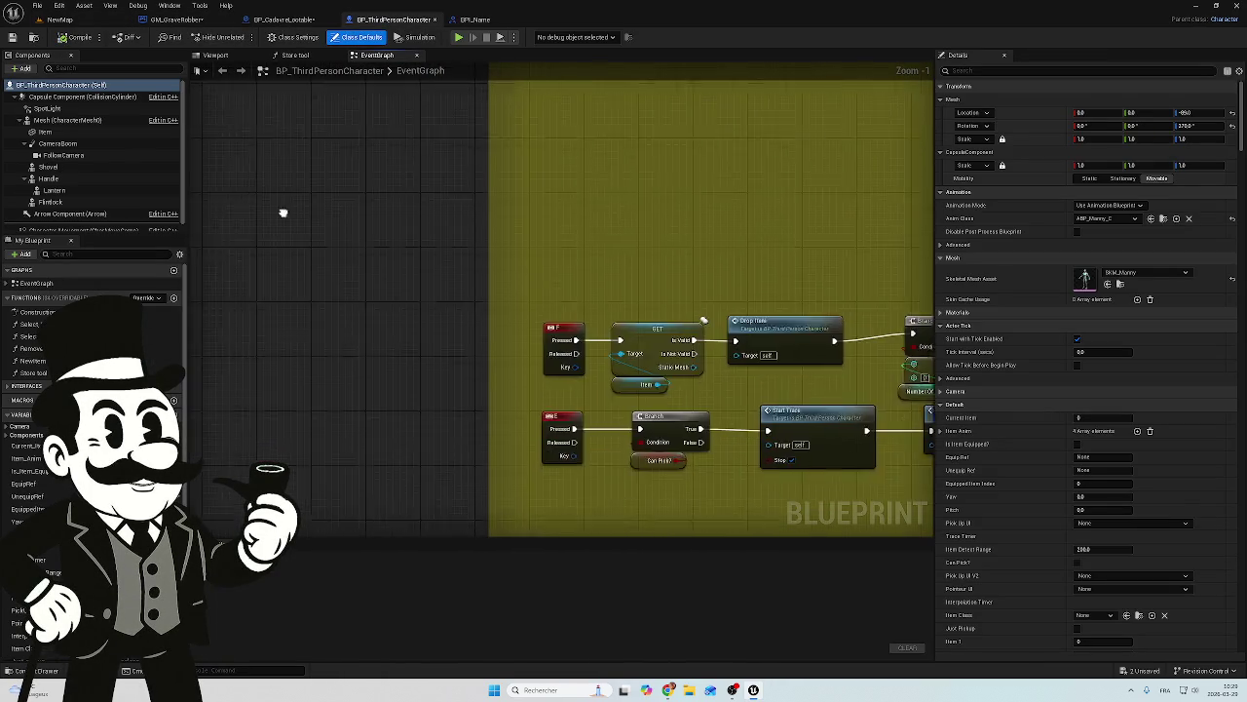
scroll(292, 219, down, 6)
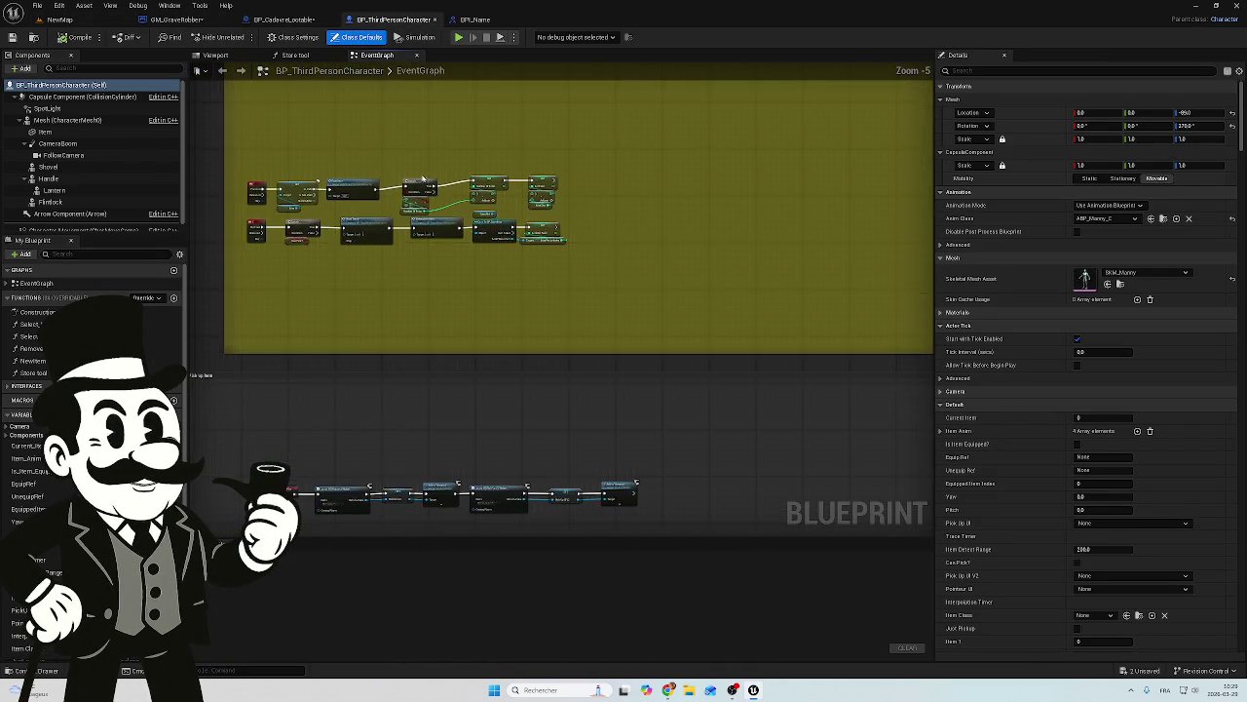
scroll(512, 347, down, 3)
mouse_move(669, 364)
mouse_down()
mouse_move(440, 223)
mouse_move(283, 445)
mouse_move(274, 203)
mouse_up()
mouse_move(628, 243)
mouse_down()
mouse_move(565, 231)
mouse_move(638, 287)
mouse_up()
scroll(498, 259, up, 7)
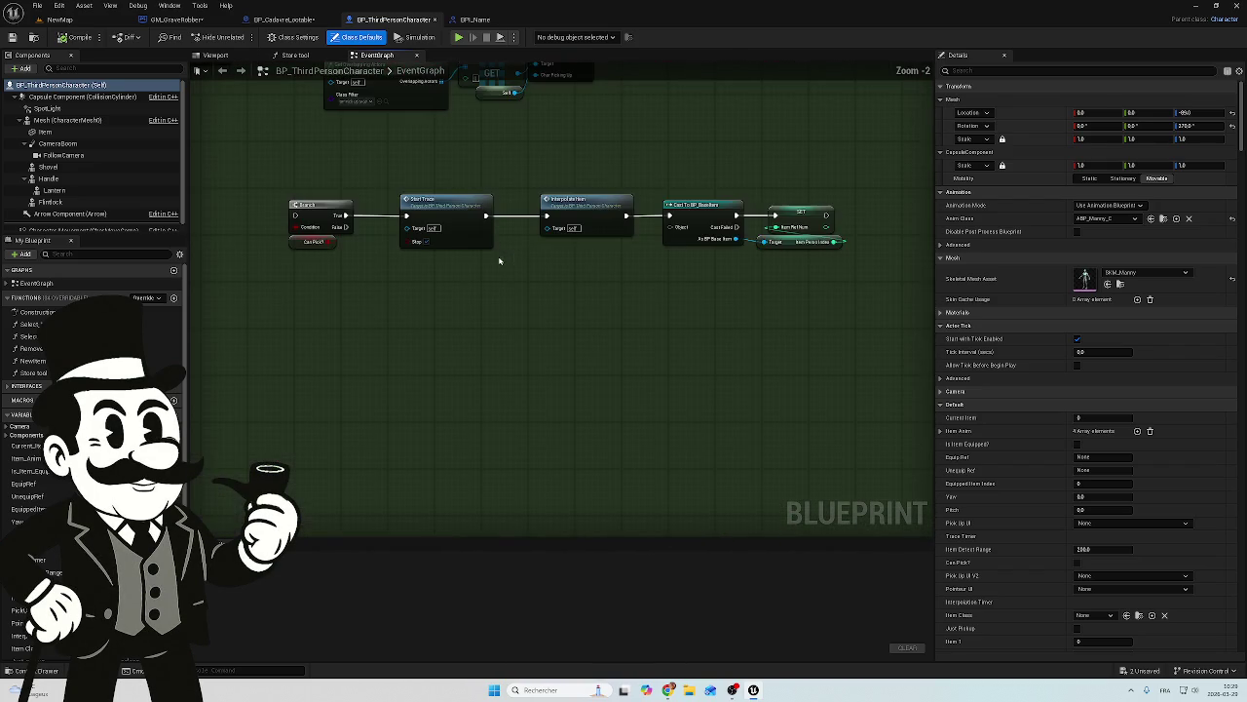
drag(512, 276, 651, 431)
scroll(708, 201, up, 1)
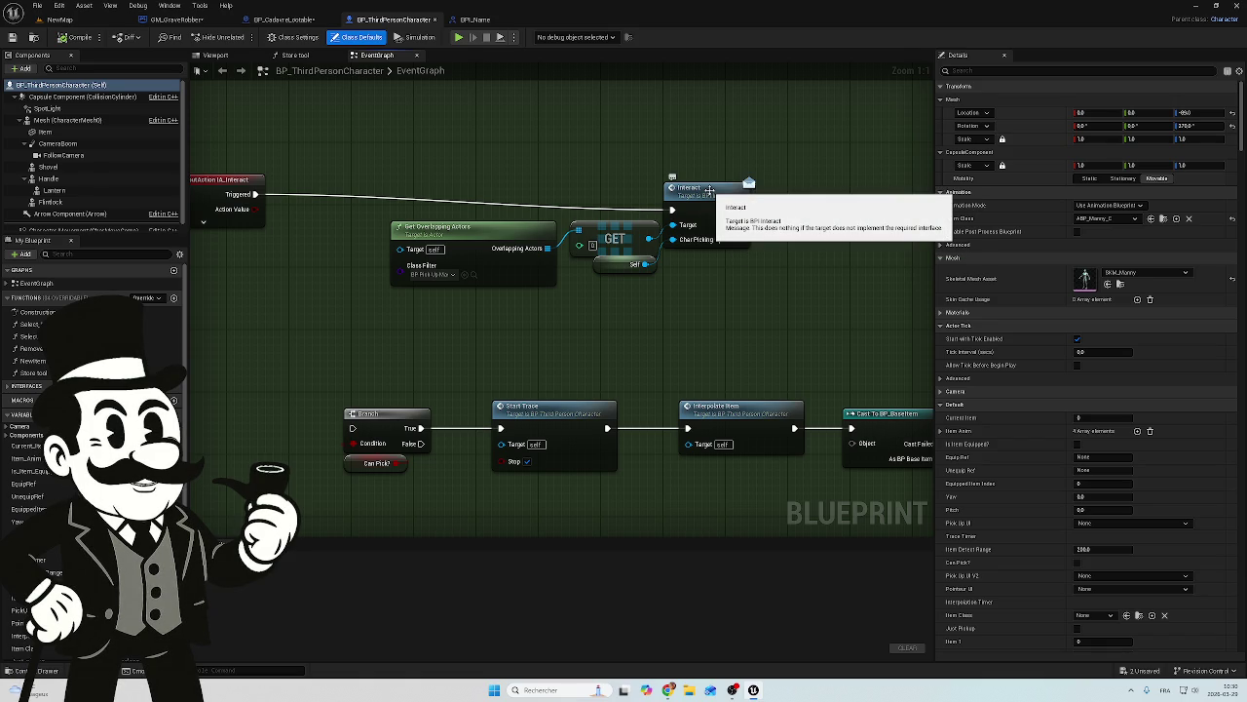
Step: Connect IA_Interact's Triggered pin to the Interact (Message) node, searching 'bpi int'
click(709, 189)
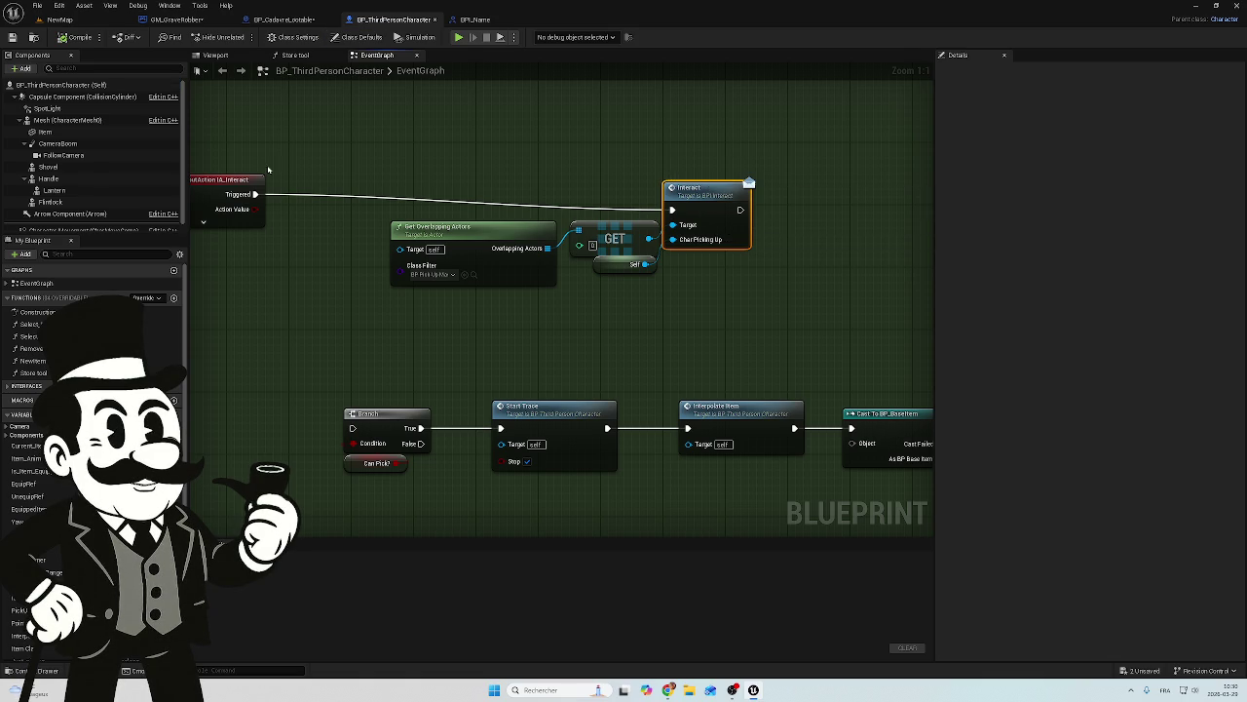
mouse_move(676, 164)
mouse_down()
mouse_move(657, 156)
mouse_move(588, 239)
mouse_up()
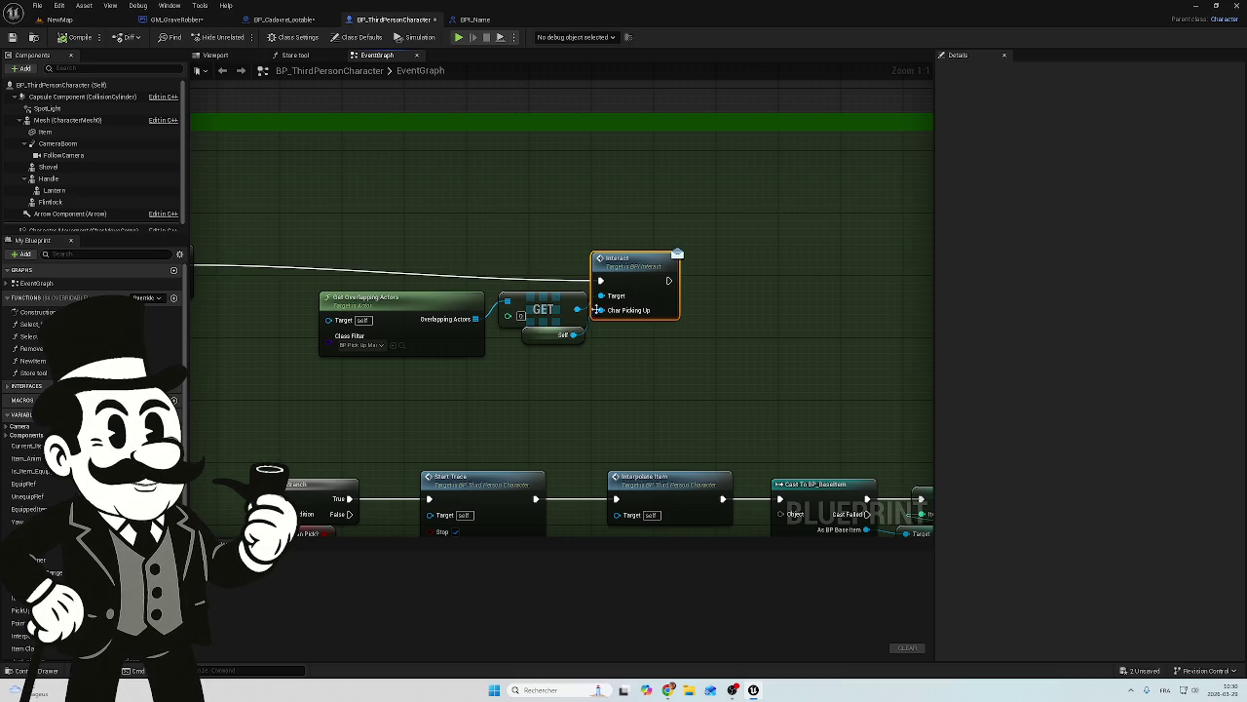
drag(521, 205, 682, 223)
drag(345, 284, 538, 210)
text(t)
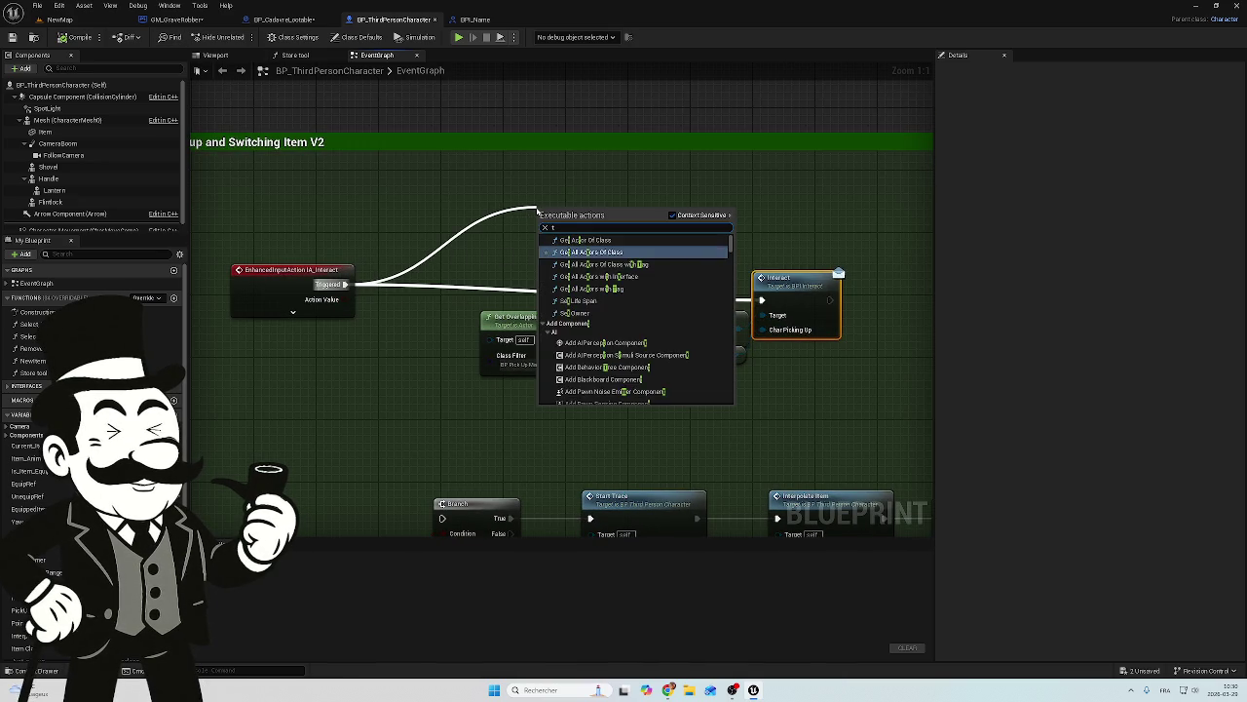
text(aget)
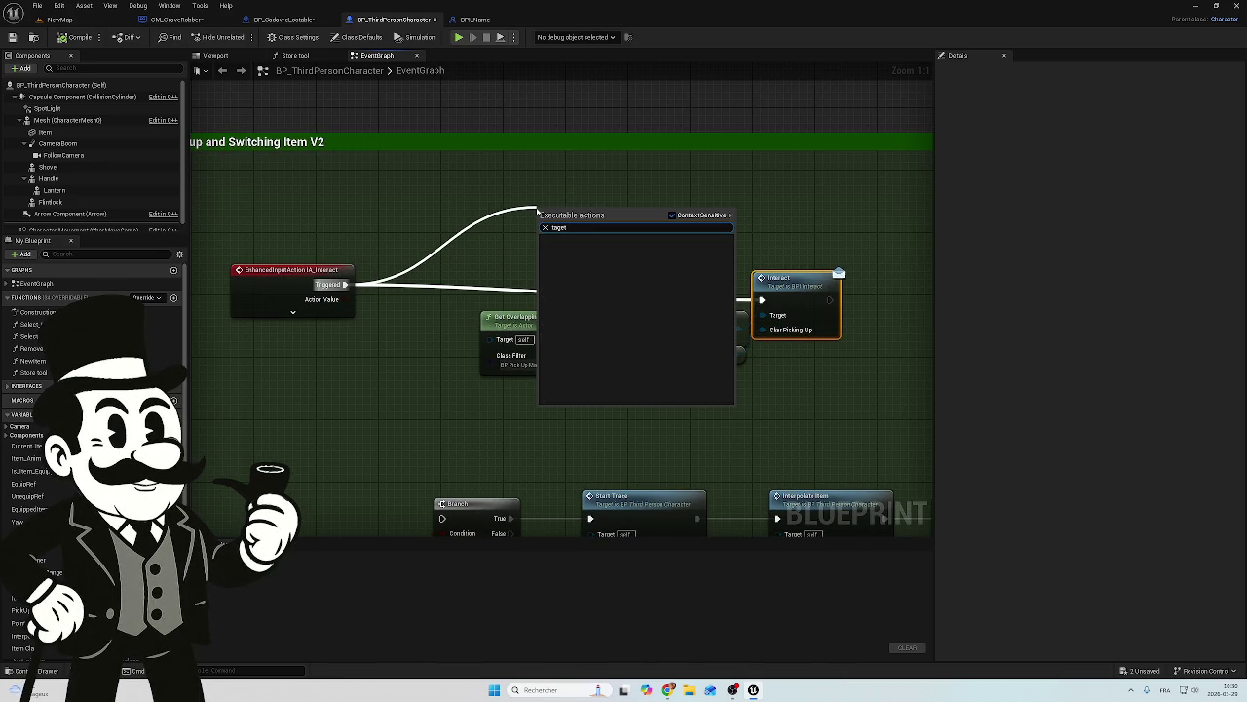
key(BackSpace)
key(BackSpace)
key(BackSpace)
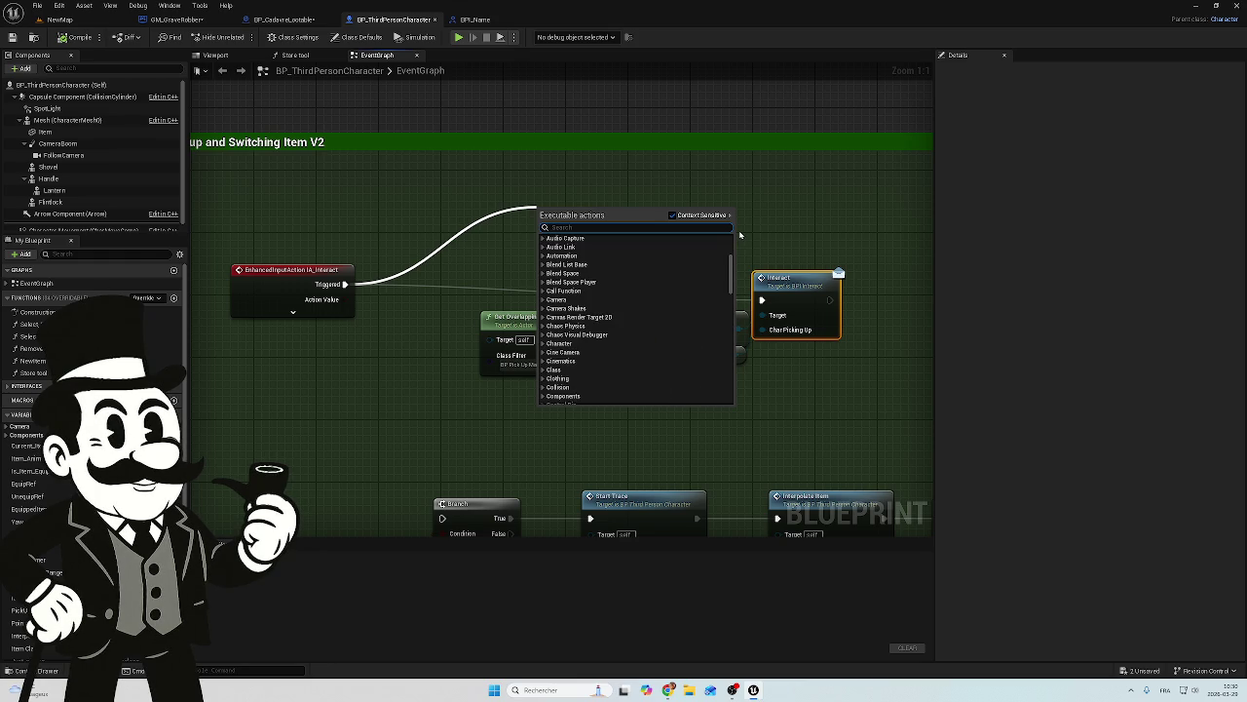
text(bpi)
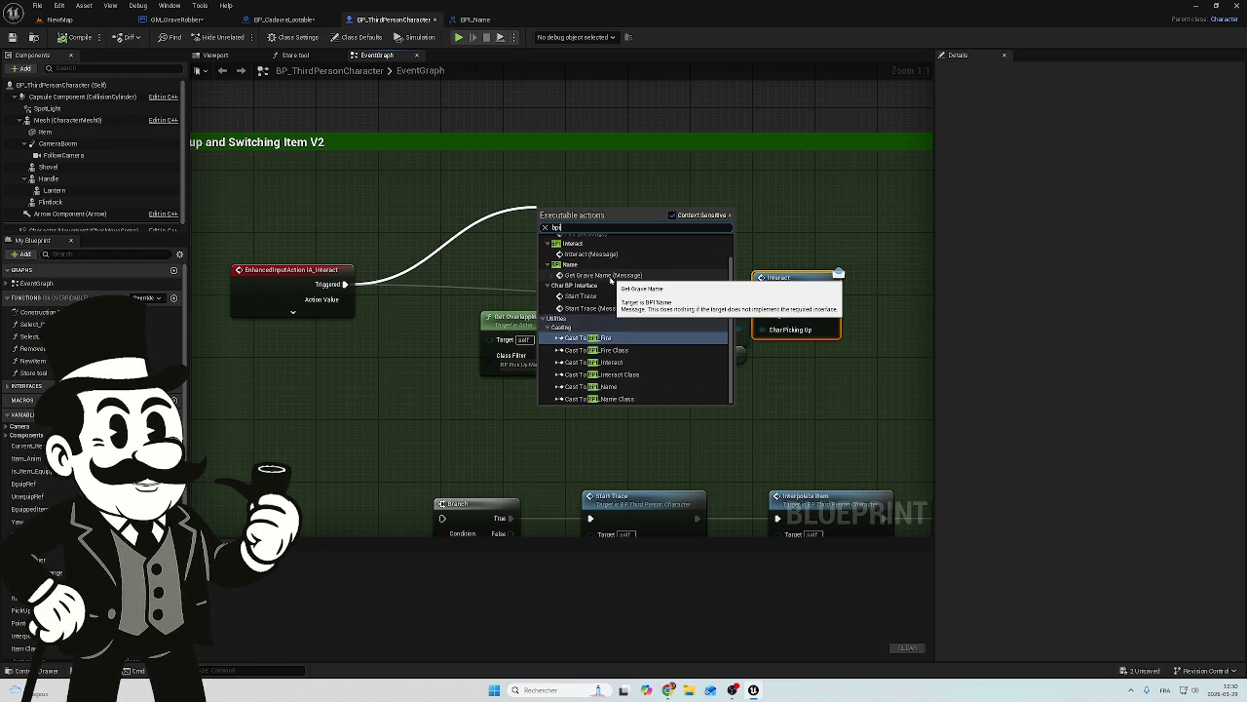
text( i)
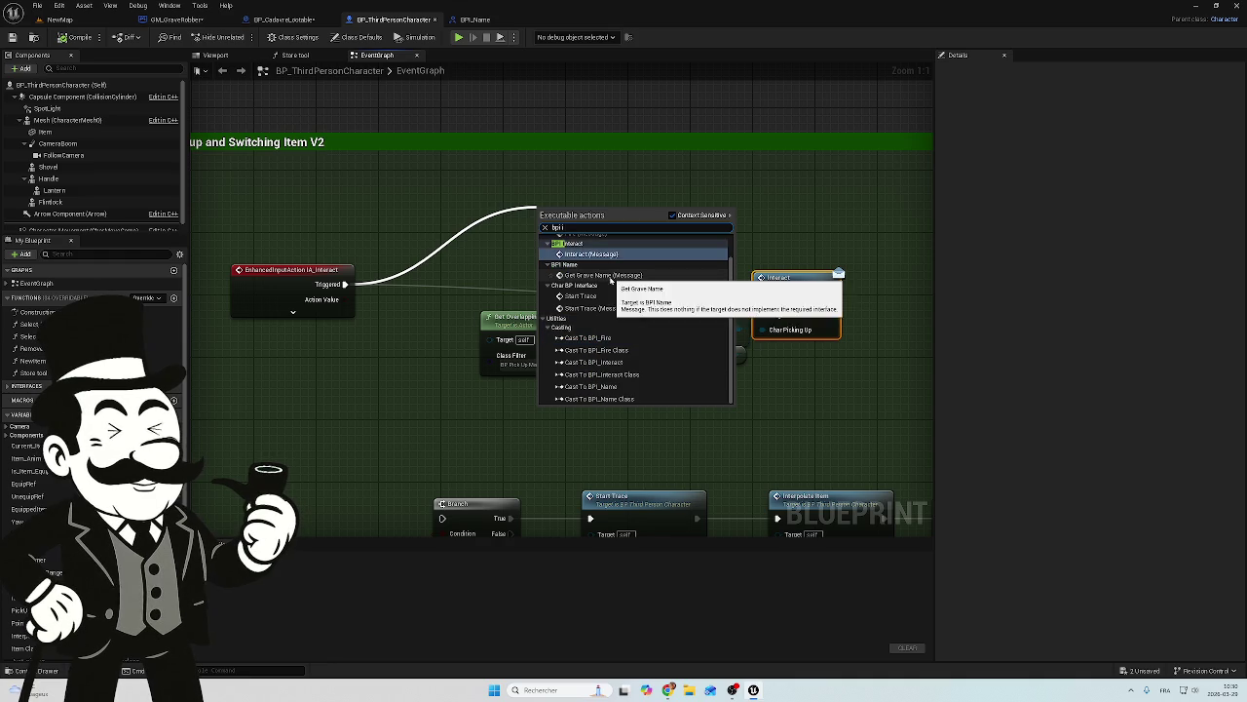
text(nt)
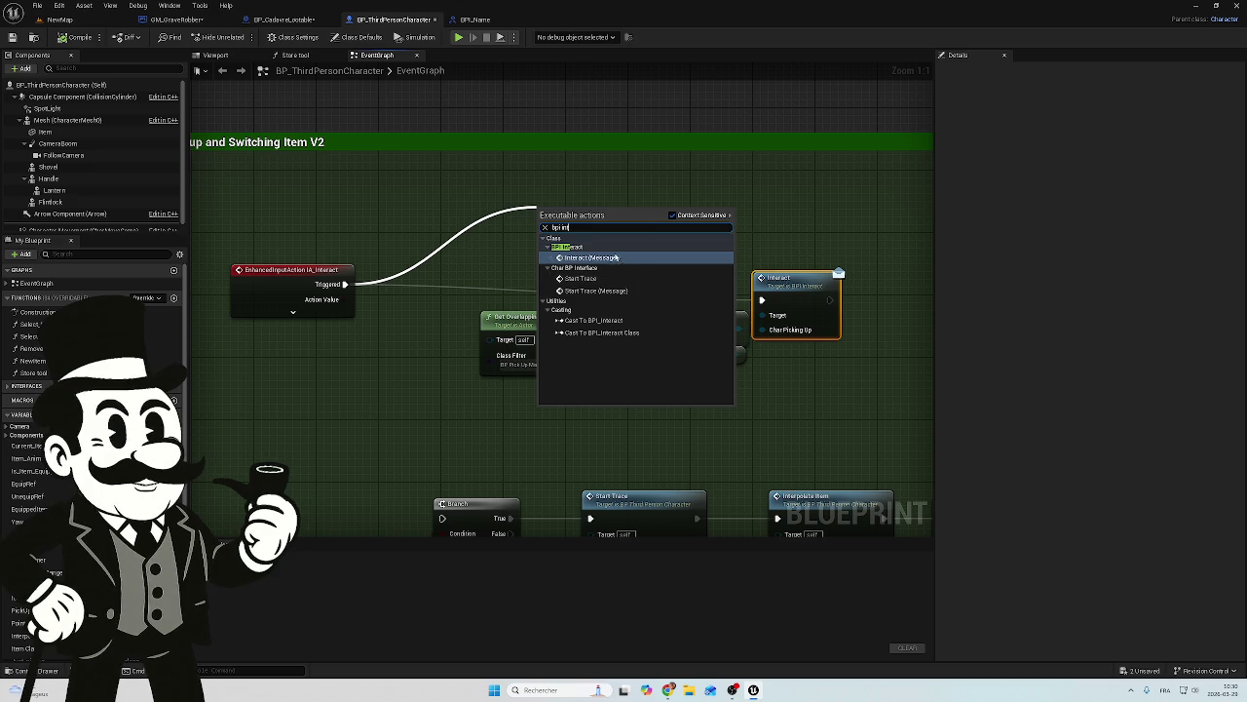
key(Return)
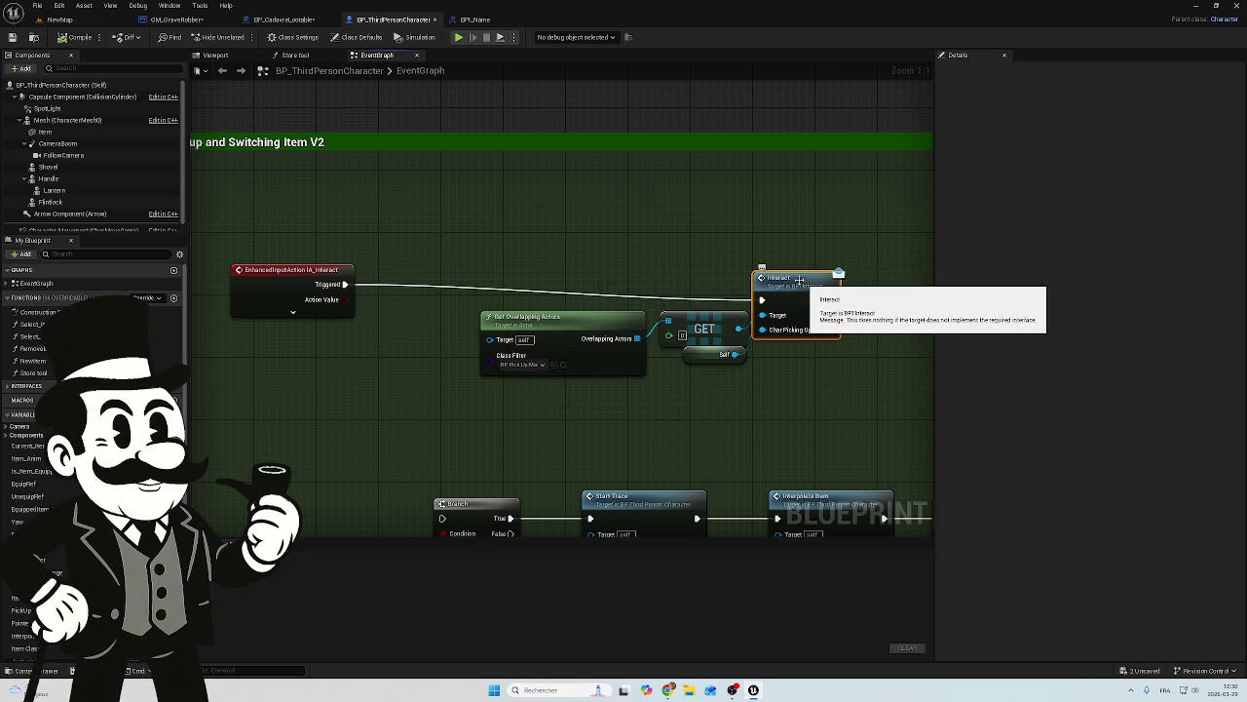
click(58, 19)
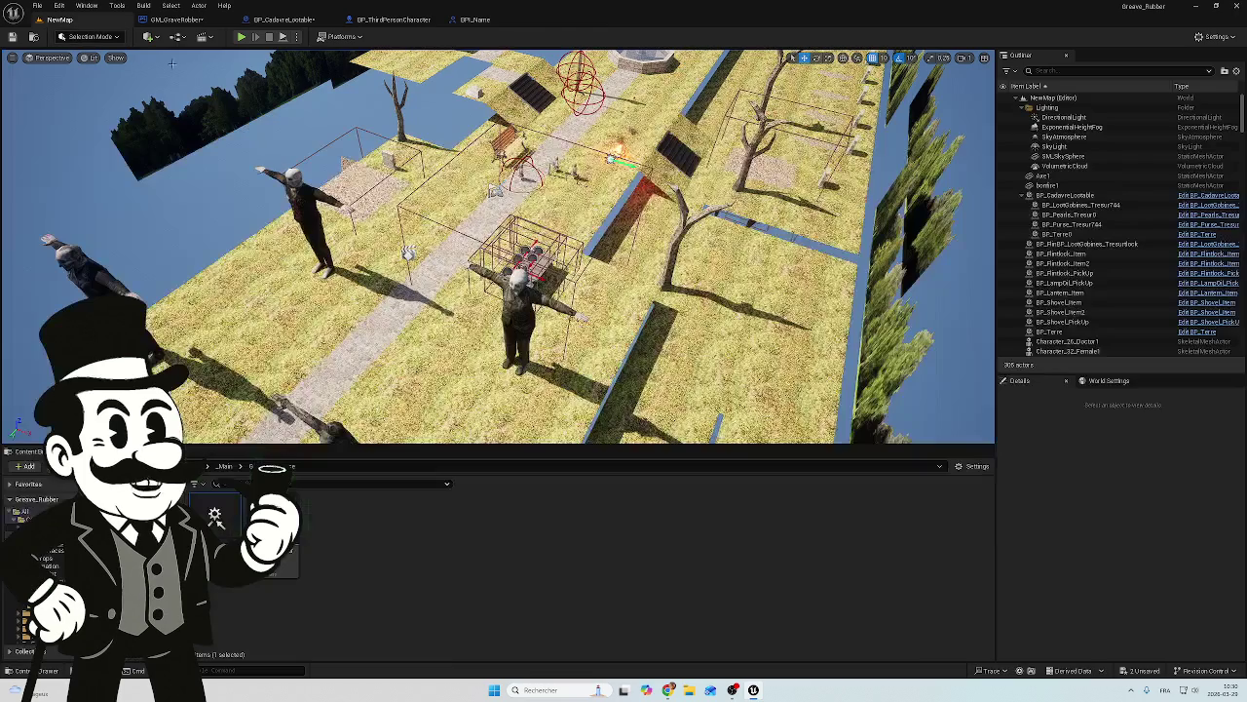
Step: In GM_GraveRobber, attach a Get Grave Name (Message) node to the For Each Loop body
click(302, 20)
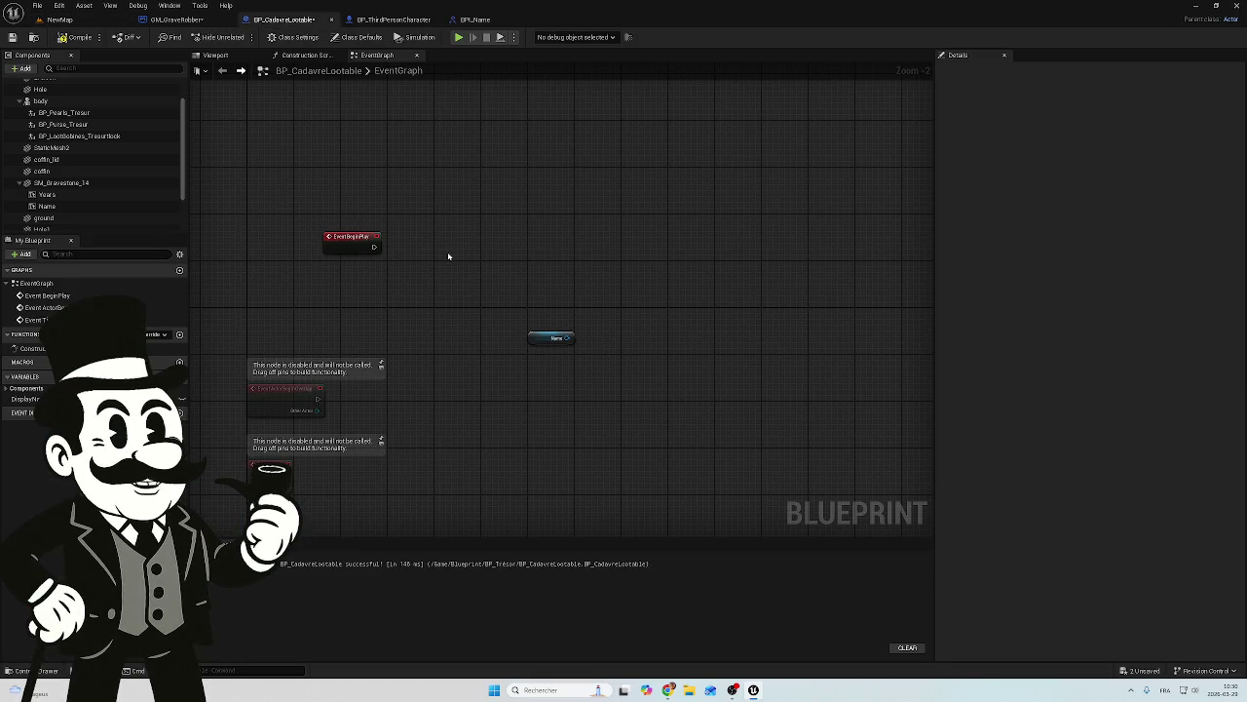
click(177, 19)
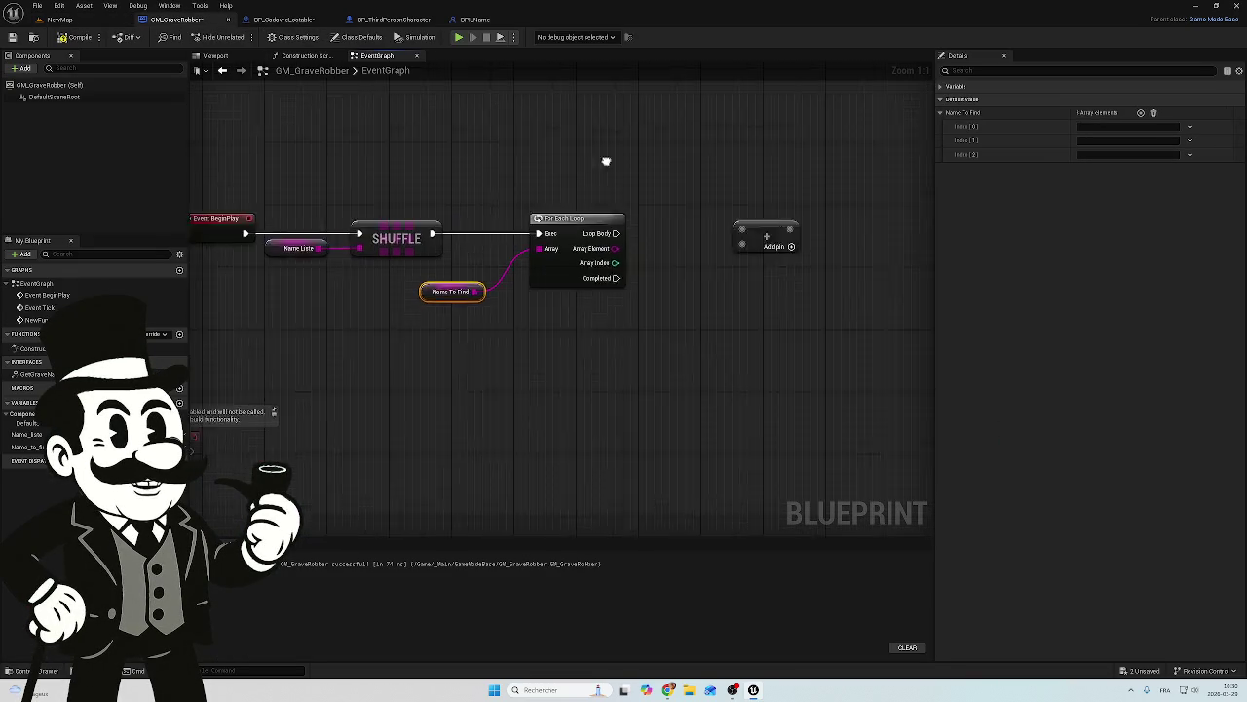
mouse_move(436, 274)
mouse_down()
mouse_move(451, 284)
mouse_move(539, 215)
mouse_up()
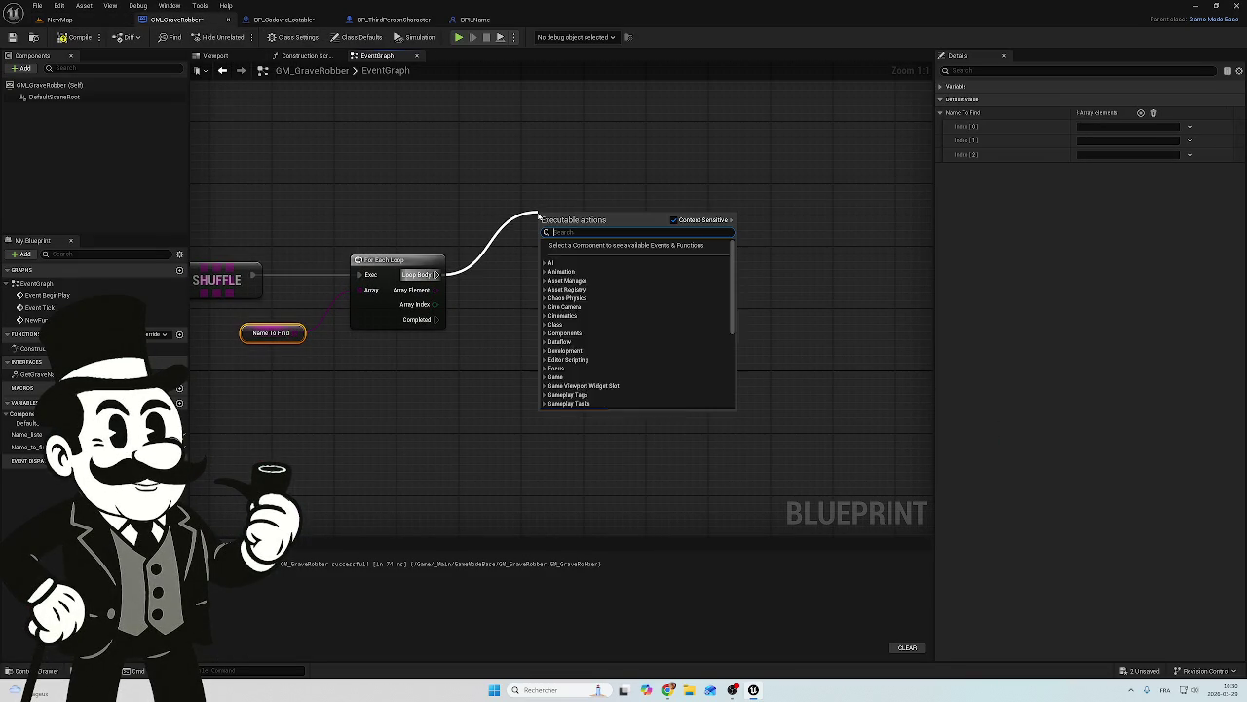
text(mess)
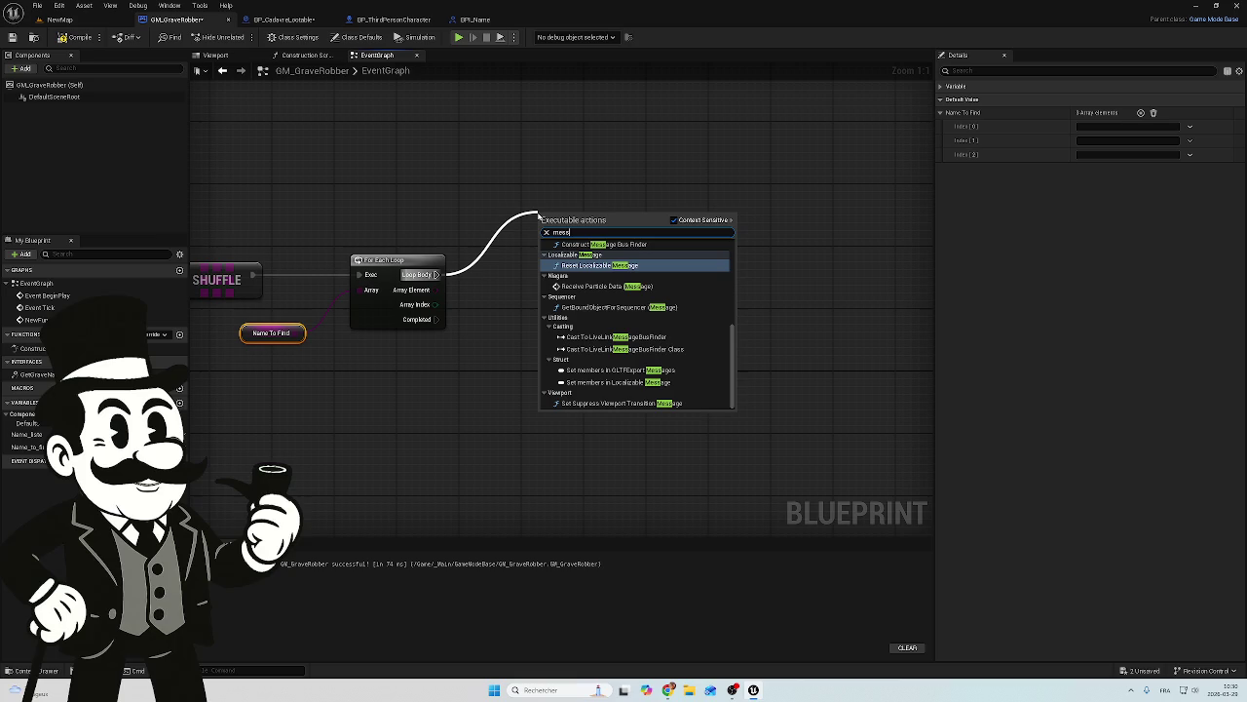
text(a)
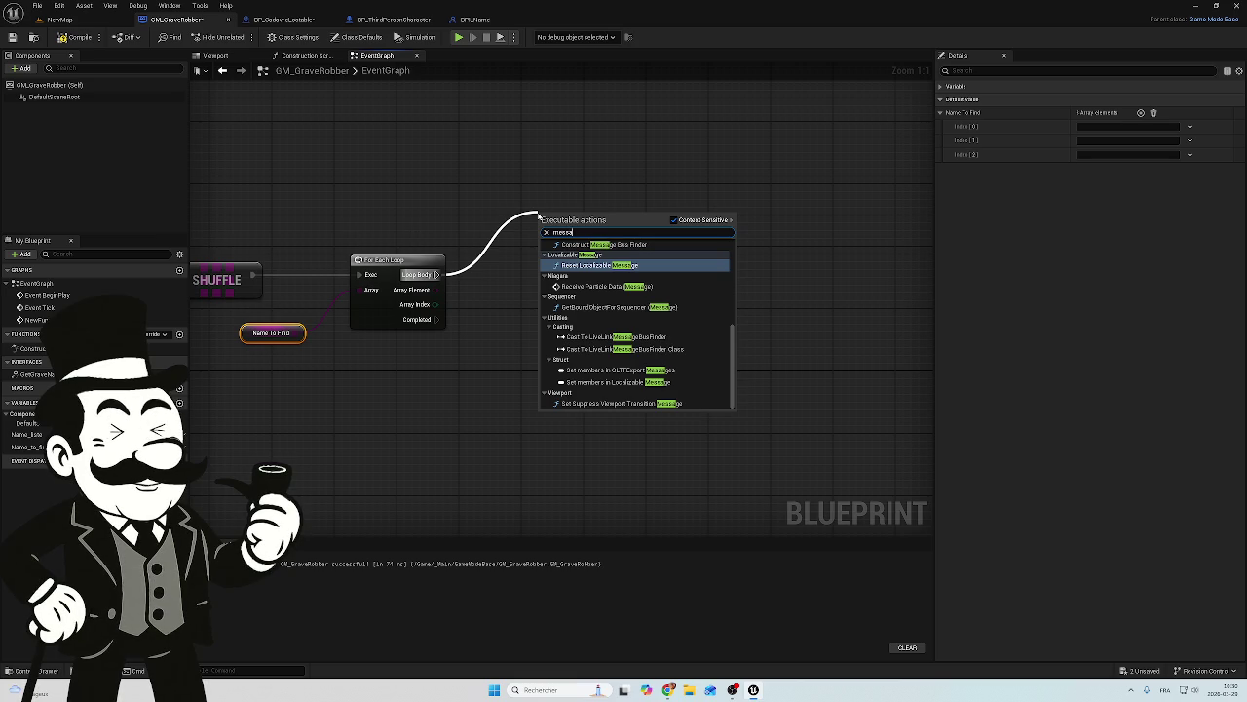
text(f)
key(BackSpace)
text(ge)
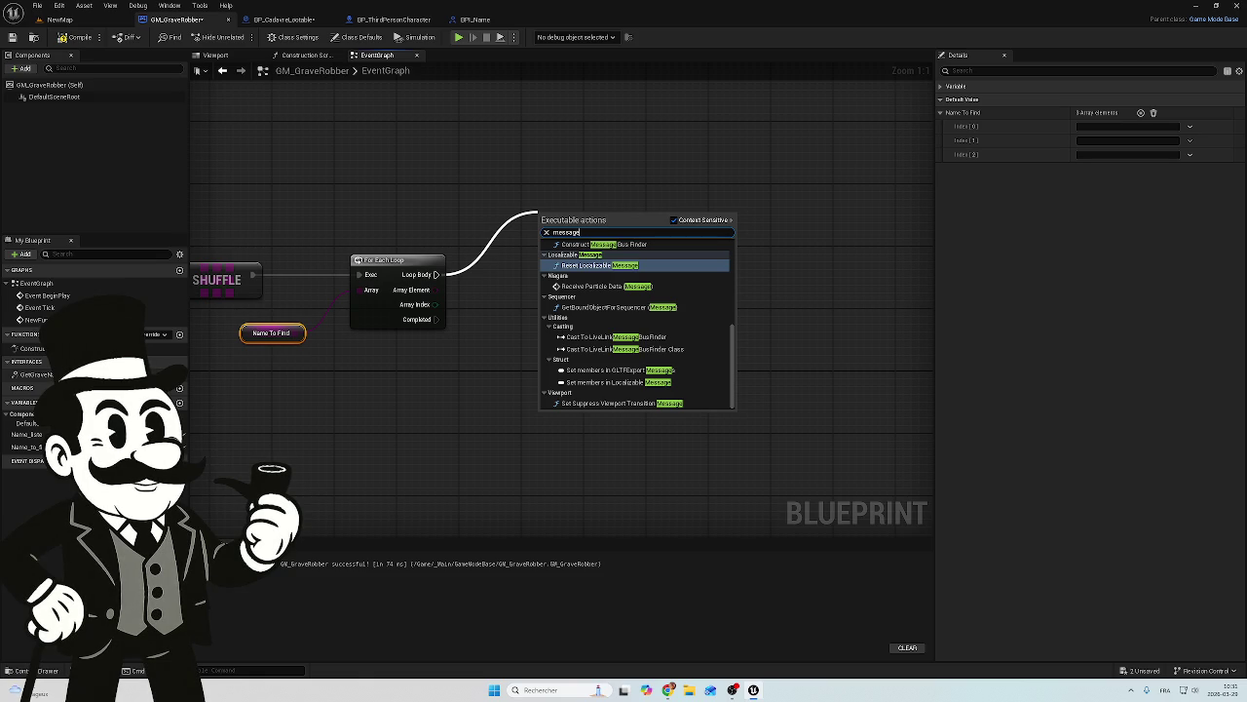
text( b)
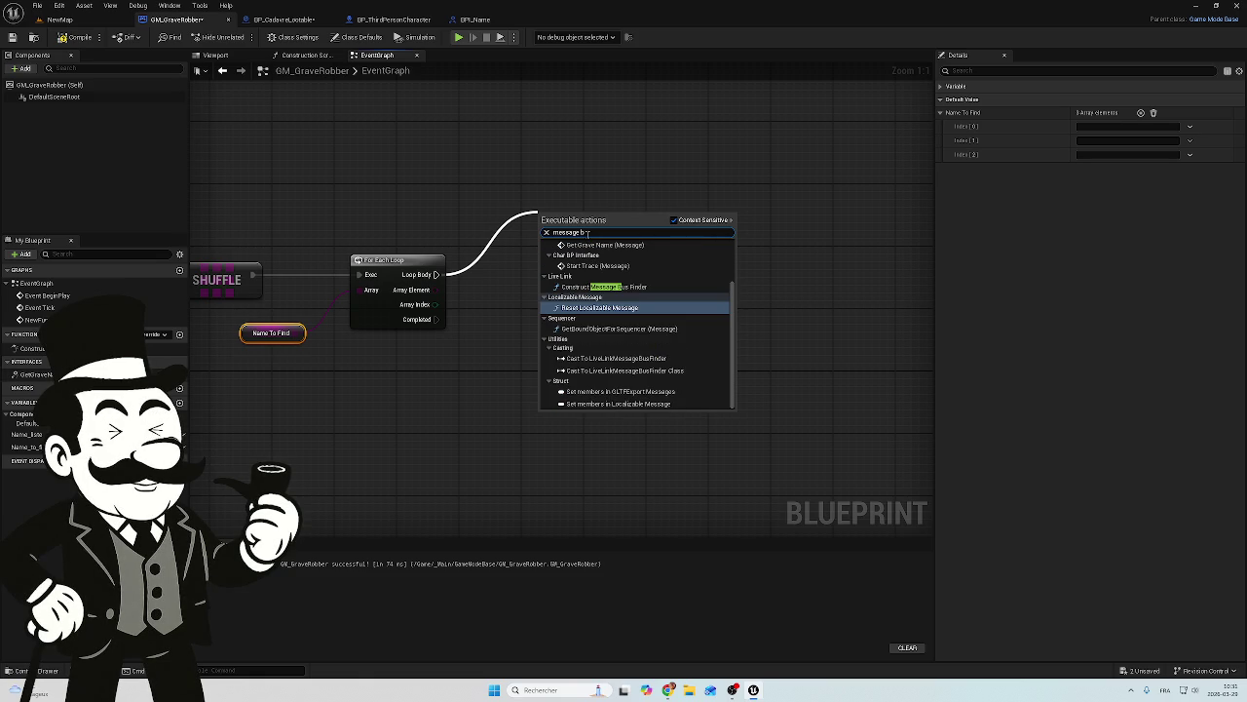
text(pi)
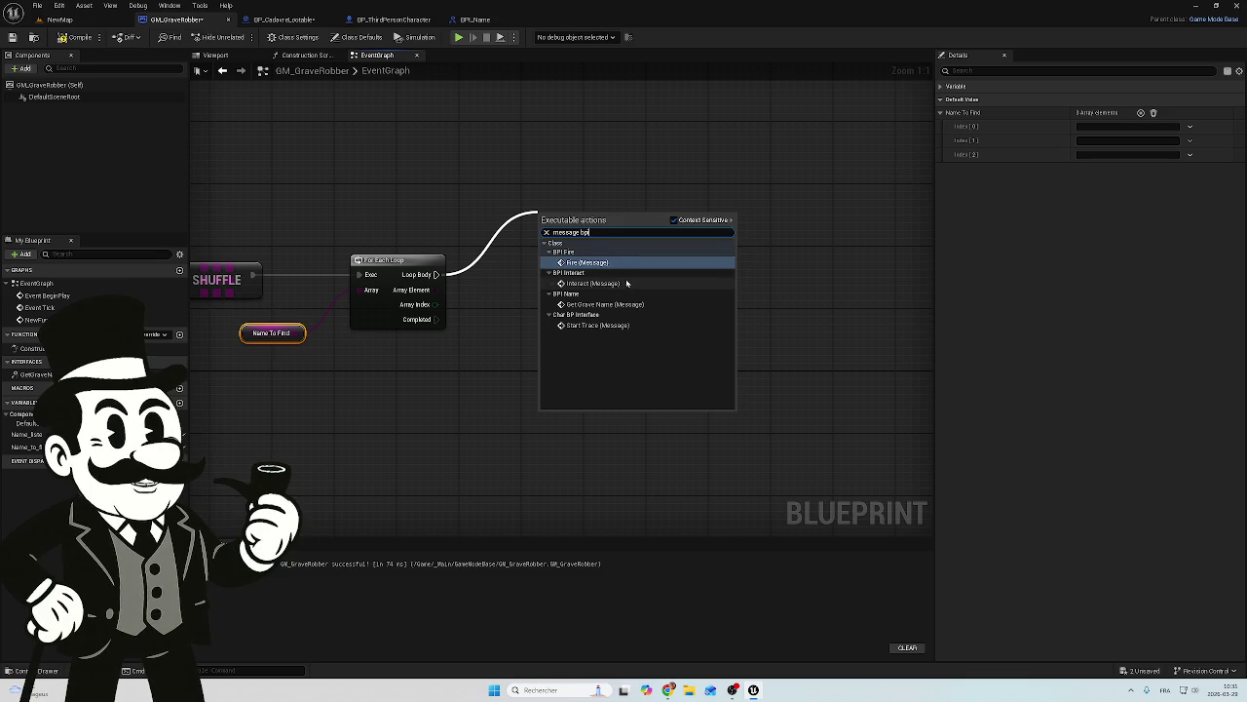
click(612, 304)
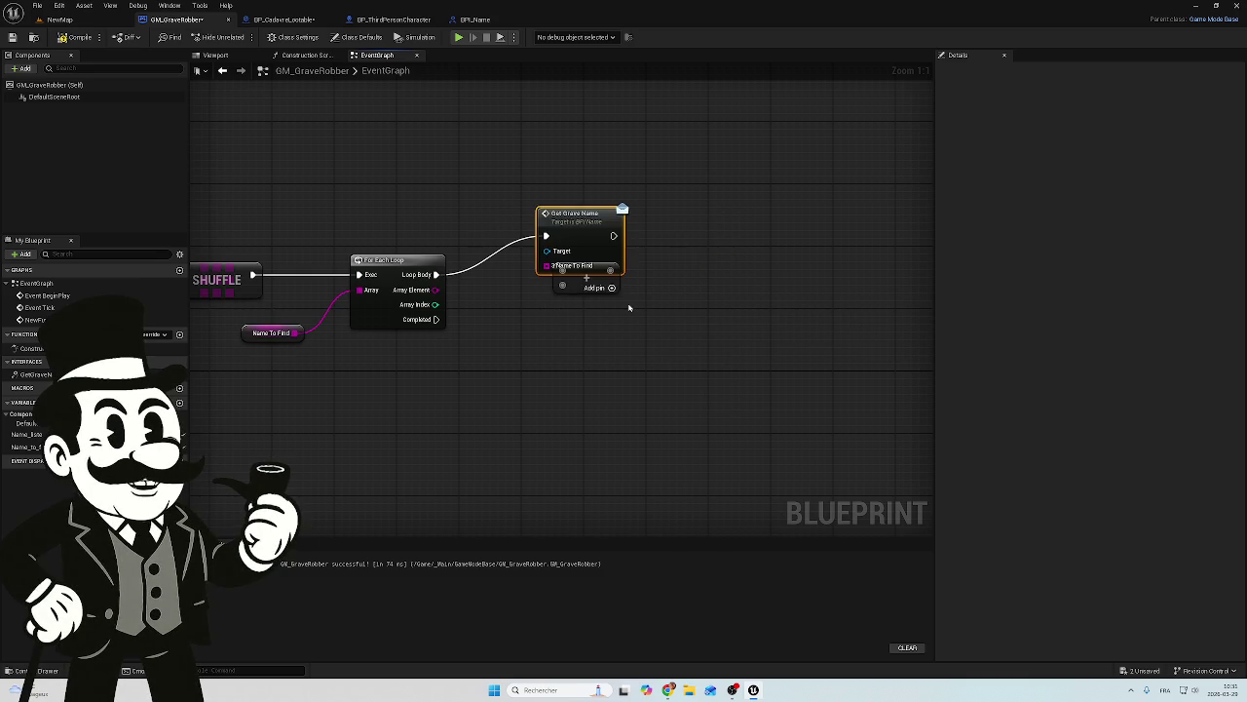
Step: Move Get Grave Name level with the For Each Loop so the execution wire runs straight
mouse_move(578, 211)
mouse_down()
mouse_move(649, 206)
mouse_move(640, 241)
mouse_move(539, 250)
mouse_up()
click(638, 238)
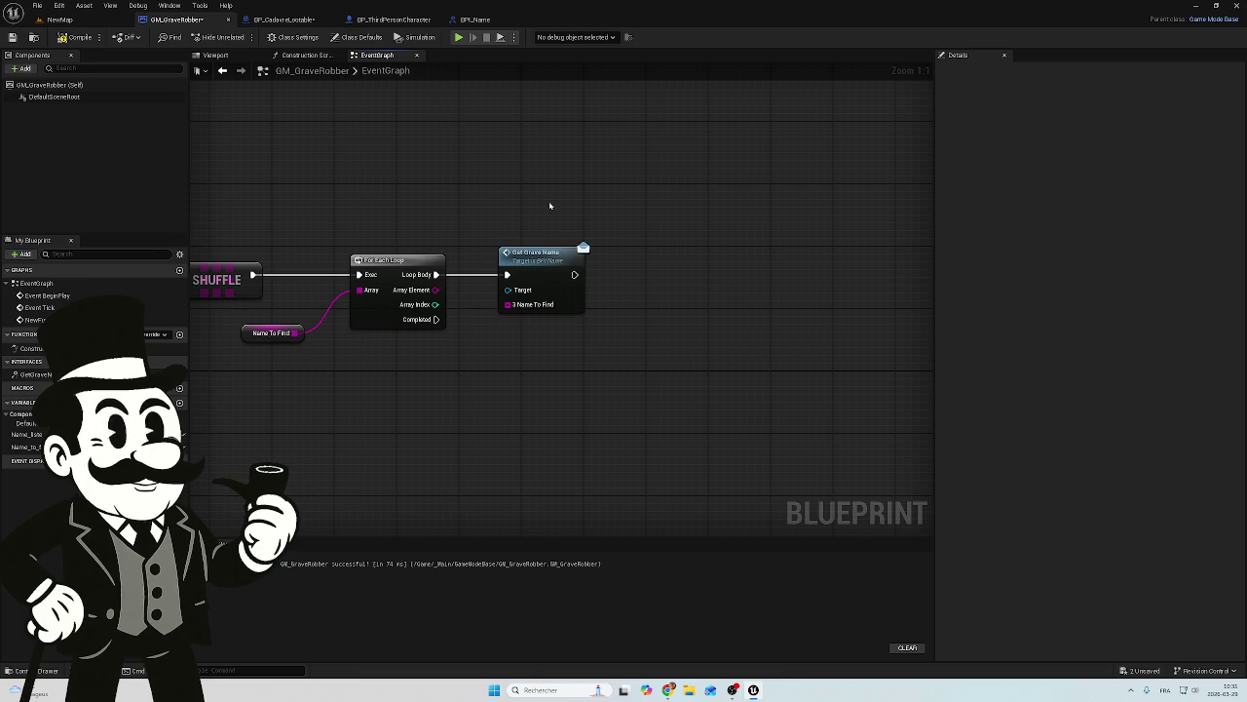
scroll(724, 167, down, 4)
drag(566, 335, 504, 389)
scroll(546, 306, up, 5)
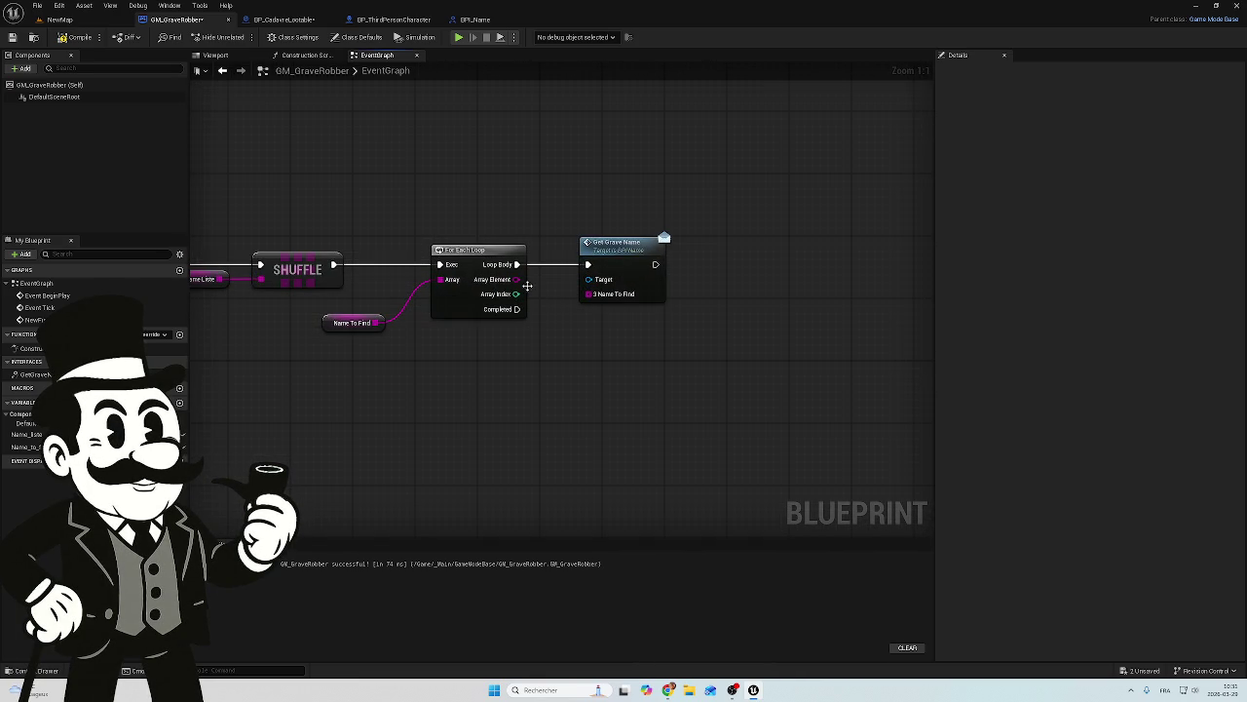
Step: Feed Array Element into Name To Find via an auto-inserted Make Array placed below the nodes
drag(519, 279, 591, 295)
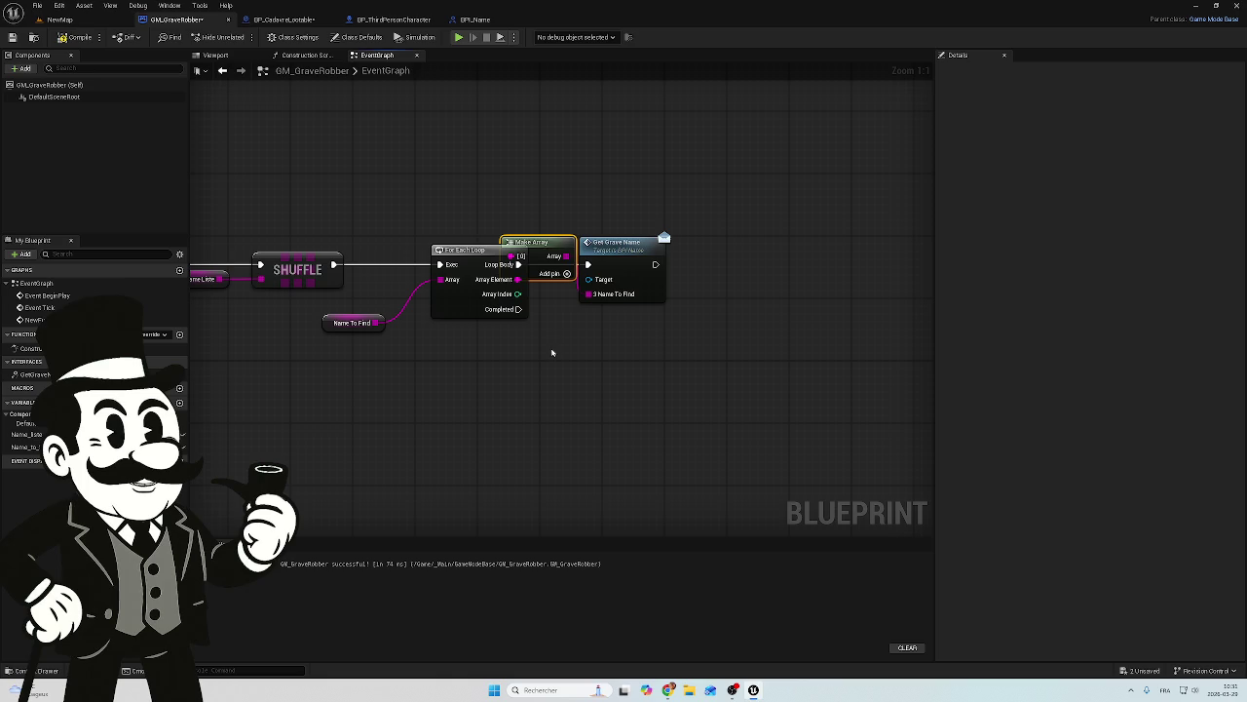
drag(561, 241, 569, 396)
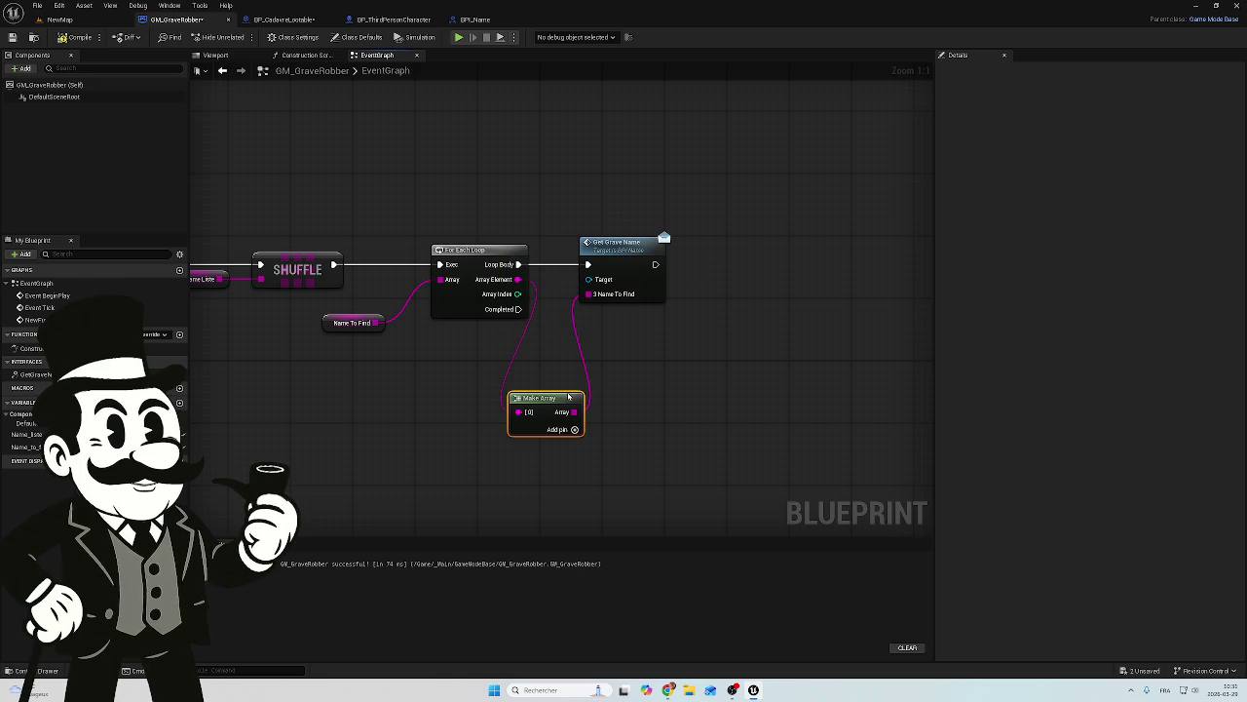
drag(718, 191, 654, 311)
mouse_move(615, 252)
mouse_down()
mouse_move(722, 229)
mouse_move(755, 252)
mouse_up()
mouse_move(551, 400)
mouse_down()
mouse_move(626, 360)
mouse_move(623, 344)
mouse_up()
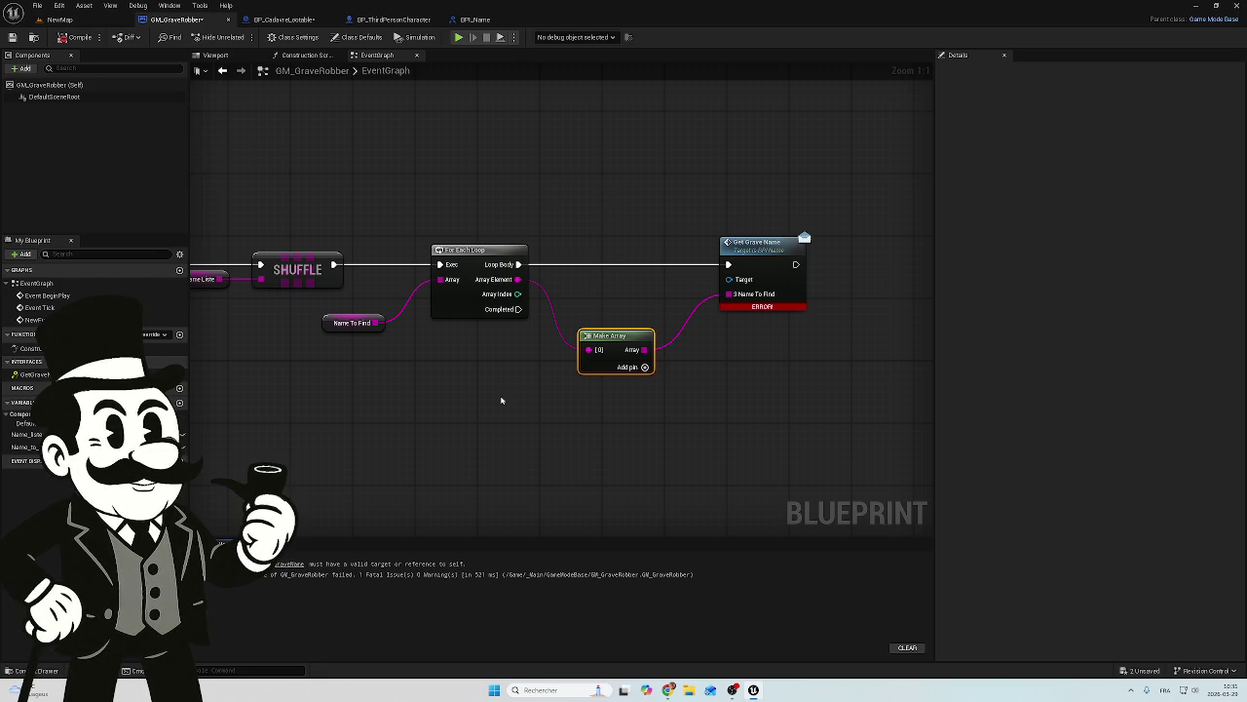
mouse_move(487, 393)
mouse_down()
mouse_move(766, 376)
mouse_move(400, 342)
mouse_up()
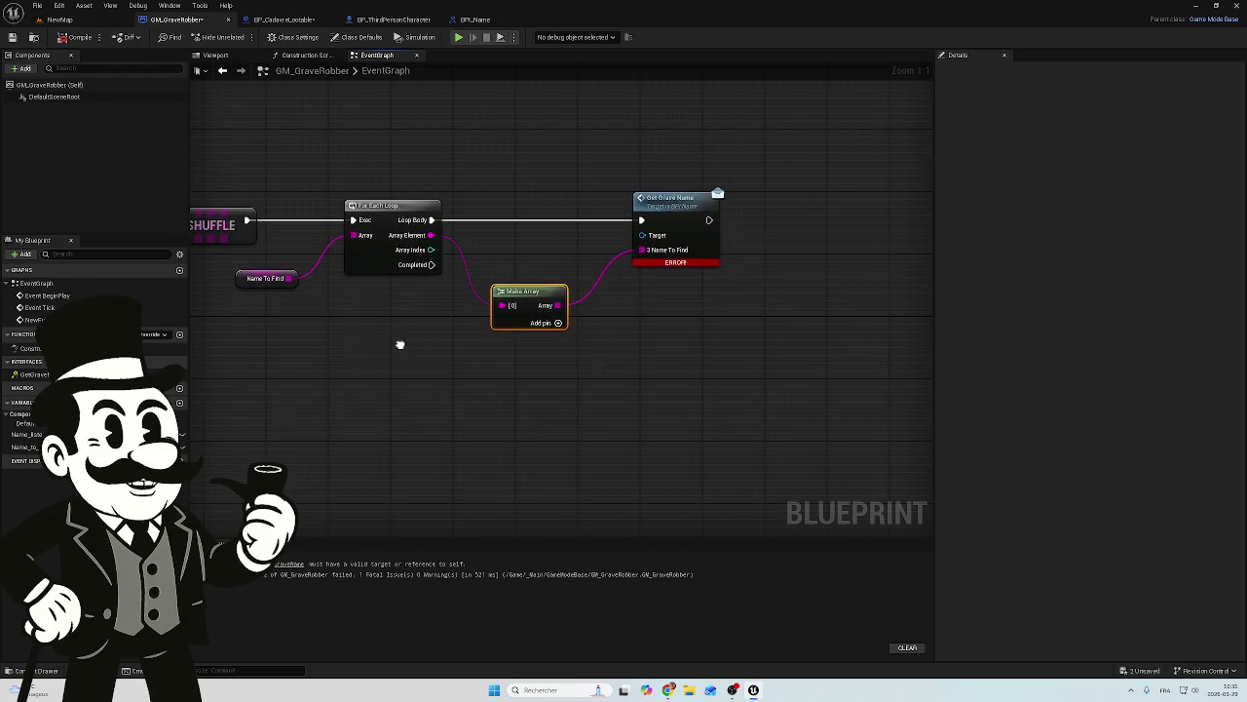
click(293, 20)
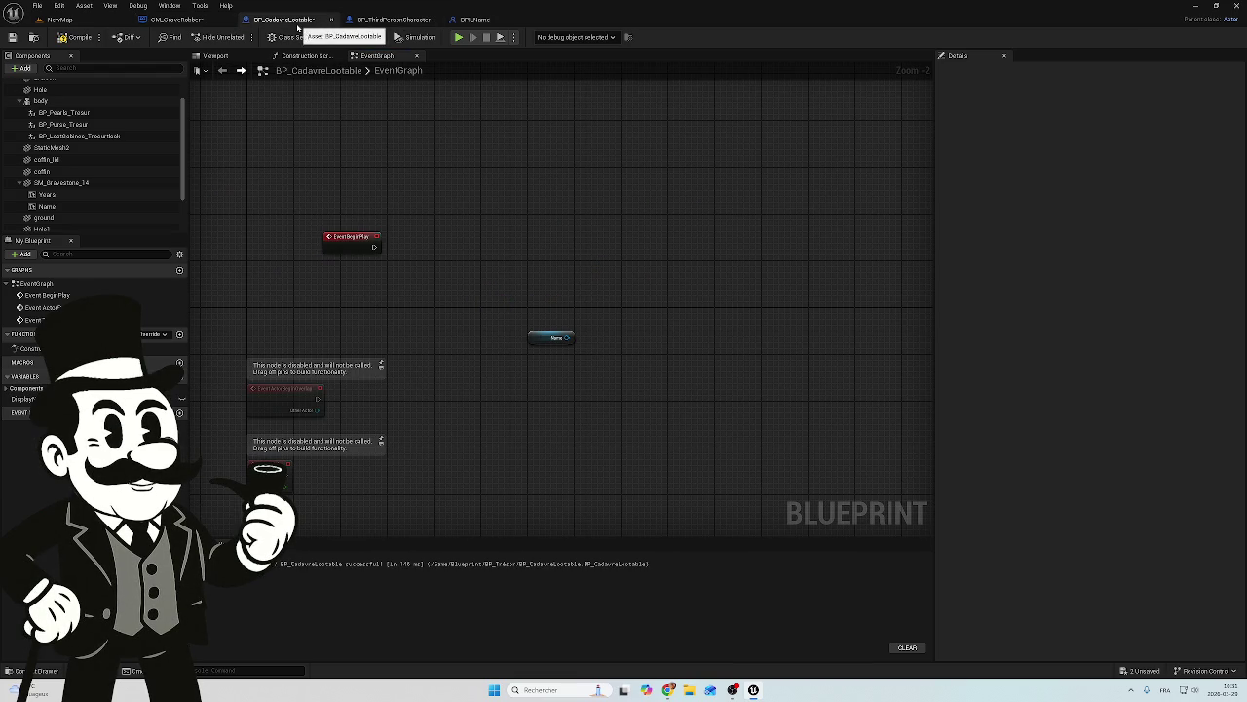
click(399, 19)
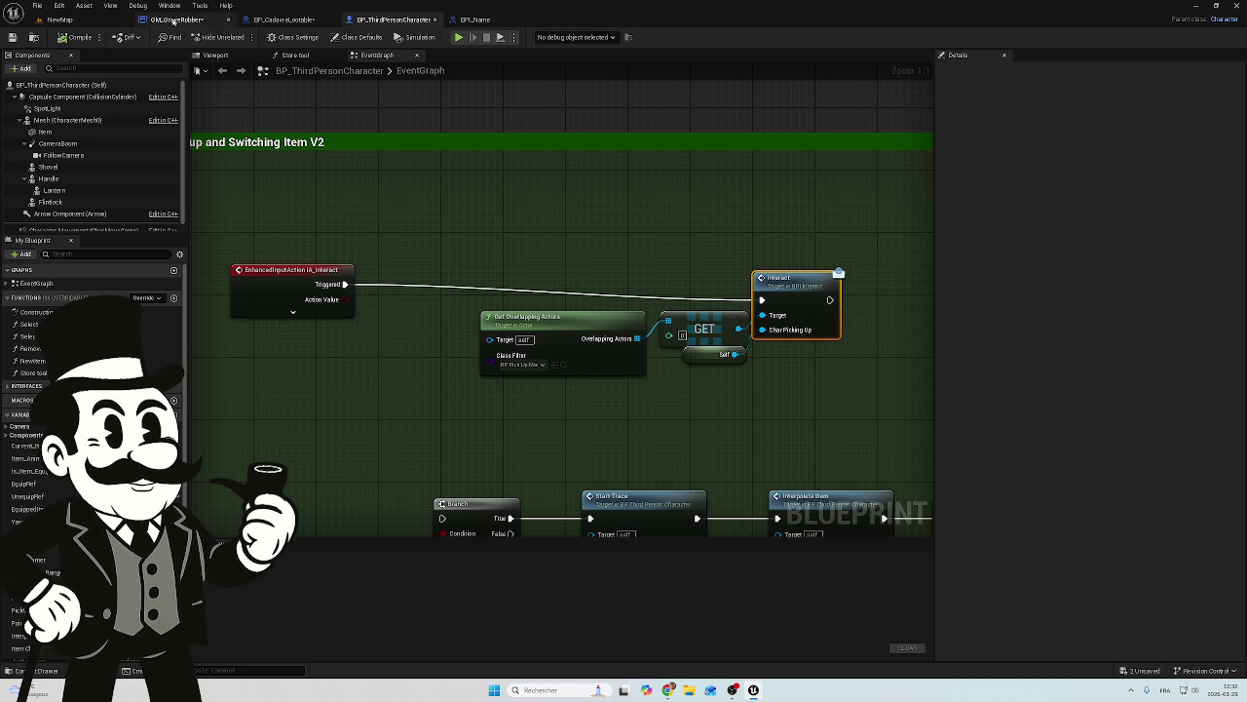
click(180, 19)
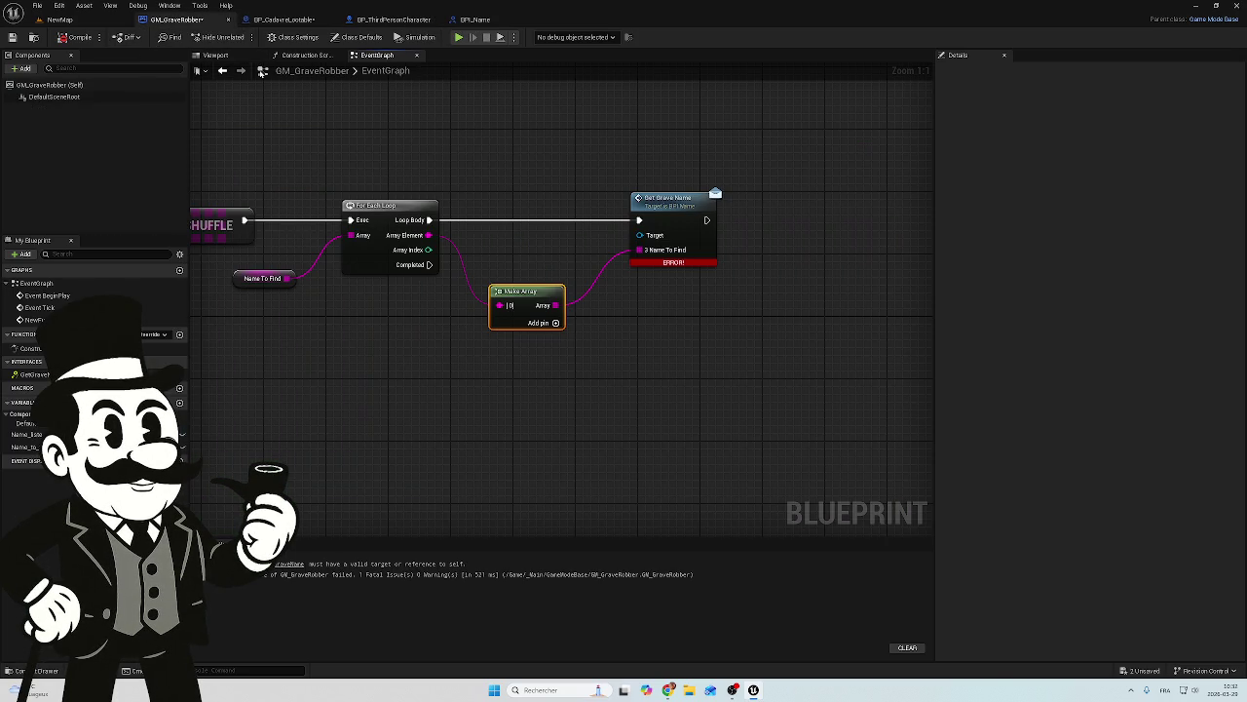
mouse_move(454, 163)
mouse_down()
mouse_move(662, 172)
mouse_move(815, 202)
mouse_move(773, 223)
mouse_move(637, 240)
mouse_move(510, 231)
mouse_move(478, 212)
mouse_up()
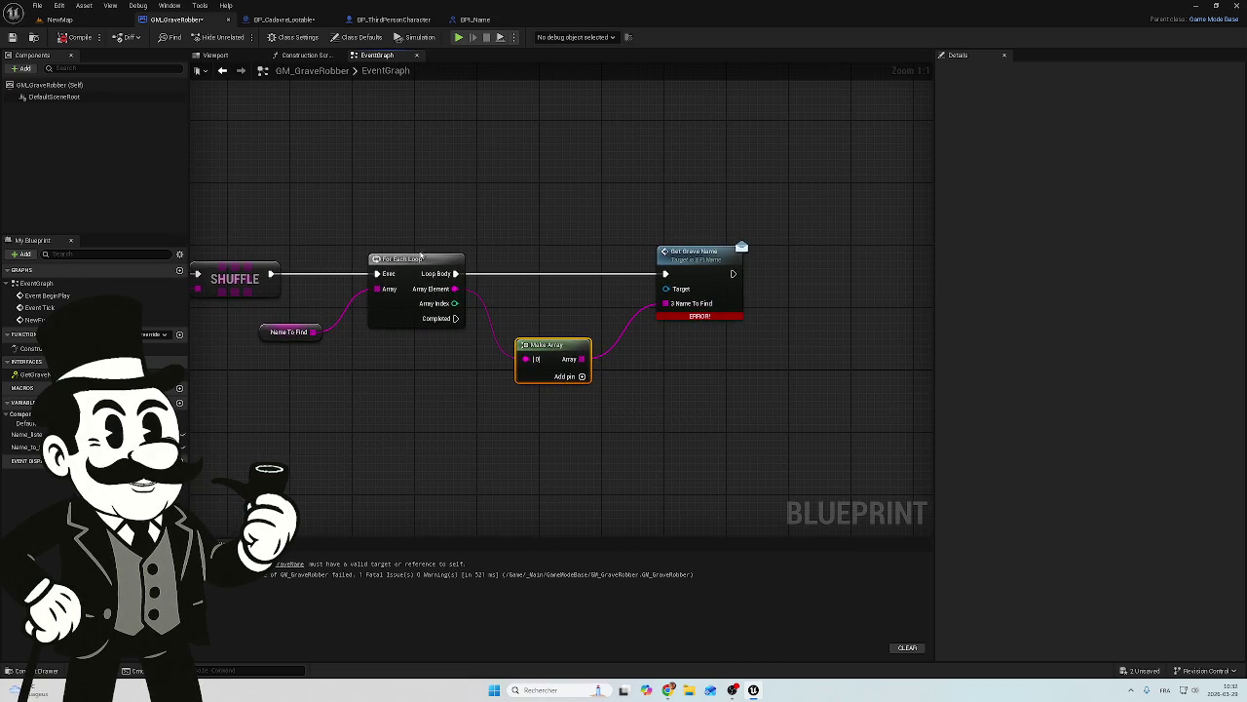